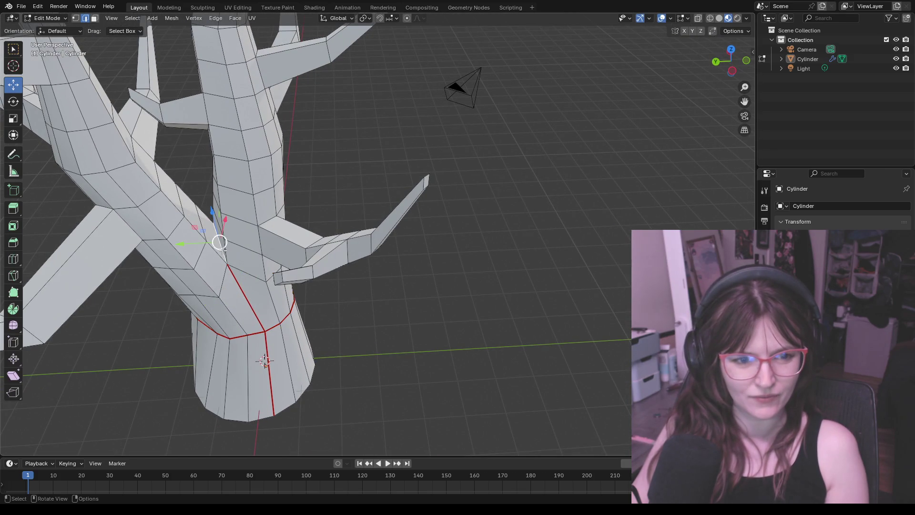
Mark the selected edge ring around the lower trunk as a UV seam
{"action": "key", "text": "ctrl+e"}
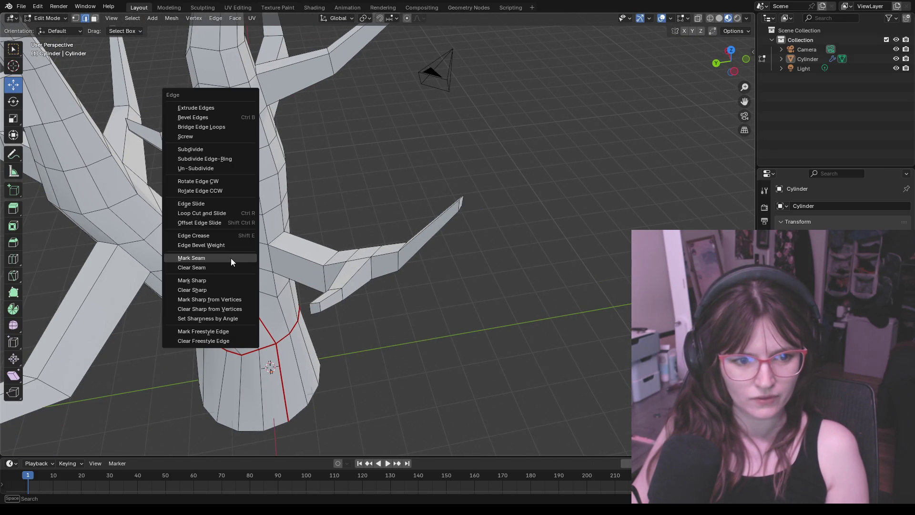
{"action": "left_click", "coordinate": [240, 258]}
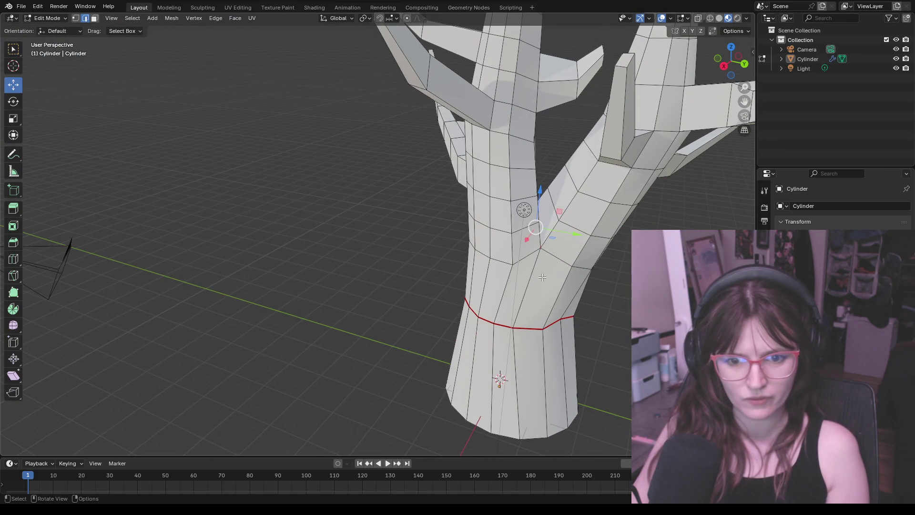
{"action": "key", "text": "ctrl+e"}
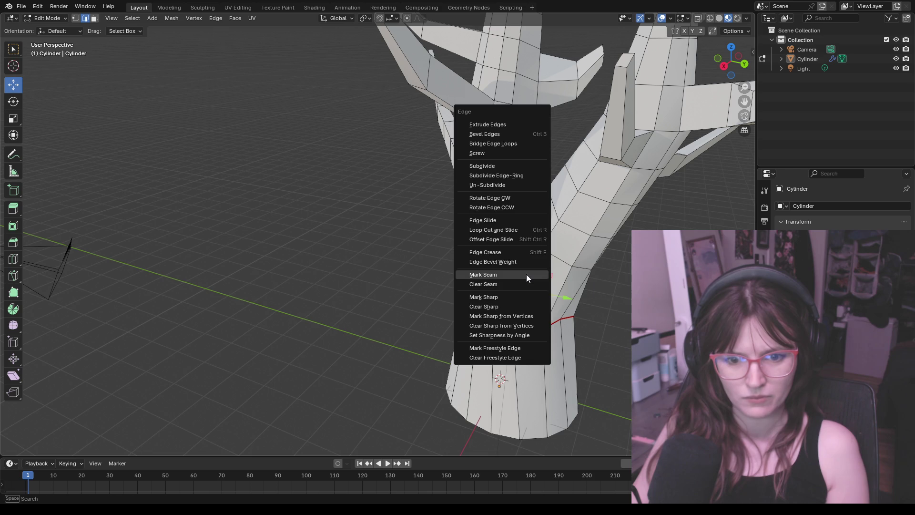
{"action": "left_click", "coordinate": [526, 273]}
Select an edge path running up the trunk from the ring and mark it as a seam
{"action": "left_click", "coordinate": [579, 288]}
{"action": "mouse_move", "coordinate": [580, 289]}
{"action": "middle_mouse_down"}
{"action": "mouse_move", "coordinate": [590, 268]}
{"action": "mouse_move", "coordinate": [562, 262]}
{"action": "mouse_move", "coordinate": [535, 221]}
{"action": "mouse_move", "coordinate": [588, 286]}
{"action": "mouse_move", "coordinate": [568, 276]}
{"action": "middle_mouse_up"}
{"action": "left_click", "coordinate": [481, 252]}
{"action": "middle_click_drag", "start_coordinate": [482, 251], "coordinate": [506, 182]}
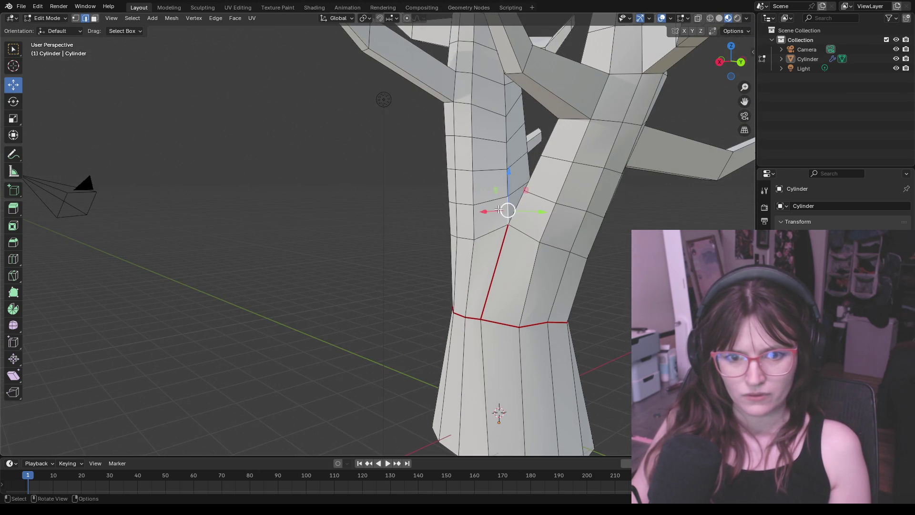
{"action": "left_click", "coordinate": [508, 150], "text": "ctrl"}
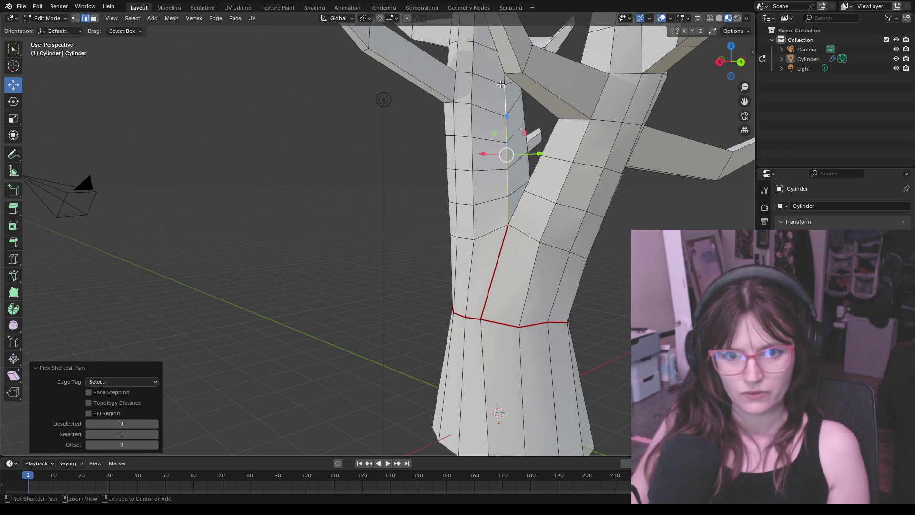
{"action": "middle_click_drag", "start_coordinate": [503, 78], "coordinate": [504, 117]}
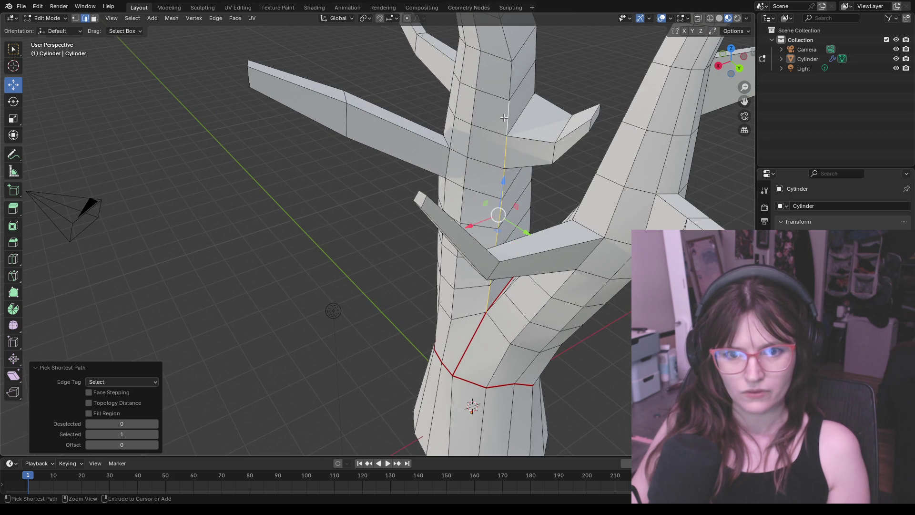
{"action": "middle_click_drag", "start_coordinate": [507, 81], "coordinate": [503, 94]}
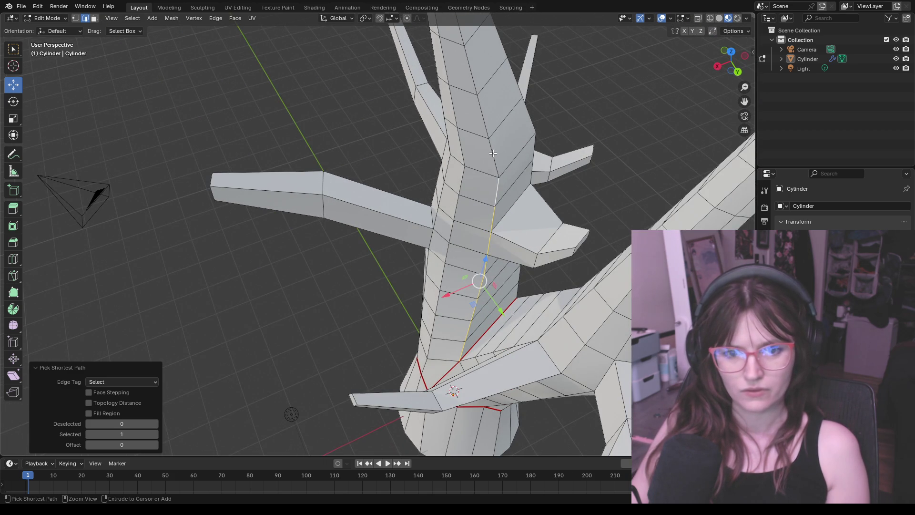
{"action": "scroll", "coordinate": [472, 84], "scroll_direction": "down", "scroll_amount": 3}
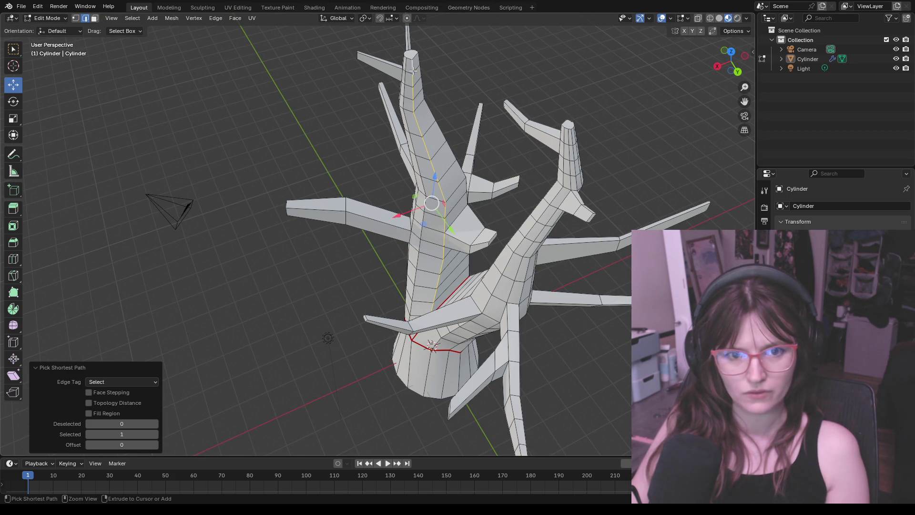
{"action": "key", "text": "ctrl+e"}
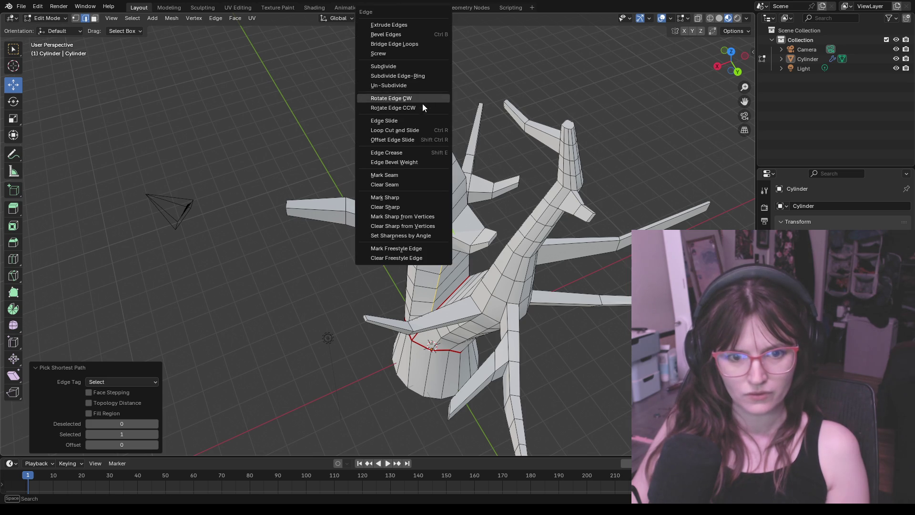
{"action": "left_click", "coordinate": [403, 175]}
Extend the seam with another edge path near the trunk's fork
{"action": "left_click", "coordinate": [452, 228]}
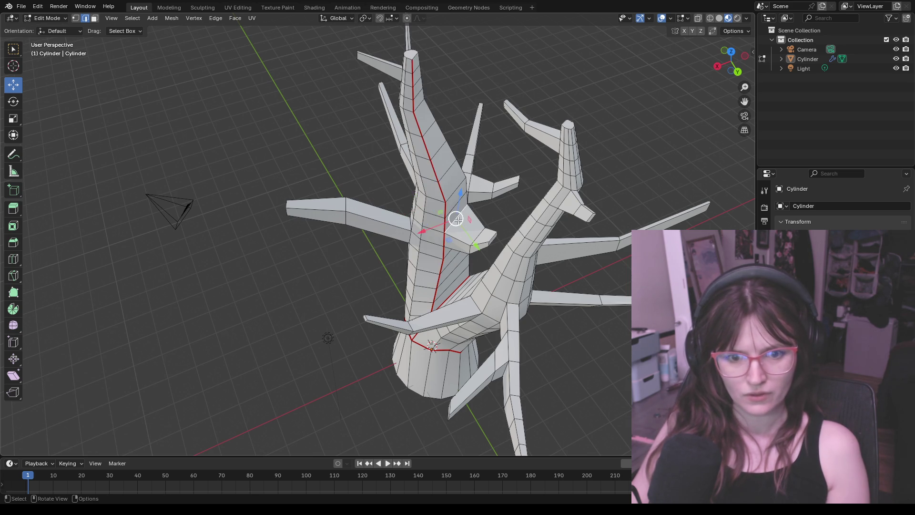
{"action": "mouse_move", "coordinate": [452, 229]}
{"action": "middle_mouse_down"}
{"action": "mouse_move", "coordinate": [291, 164]}
{"action": "mouse_move", "coordinate": [459, 149]}
{"action": "middle_mouse_up"}
{"action": "left_click", "coordinate": [285, 169], "text": "ctrl"}
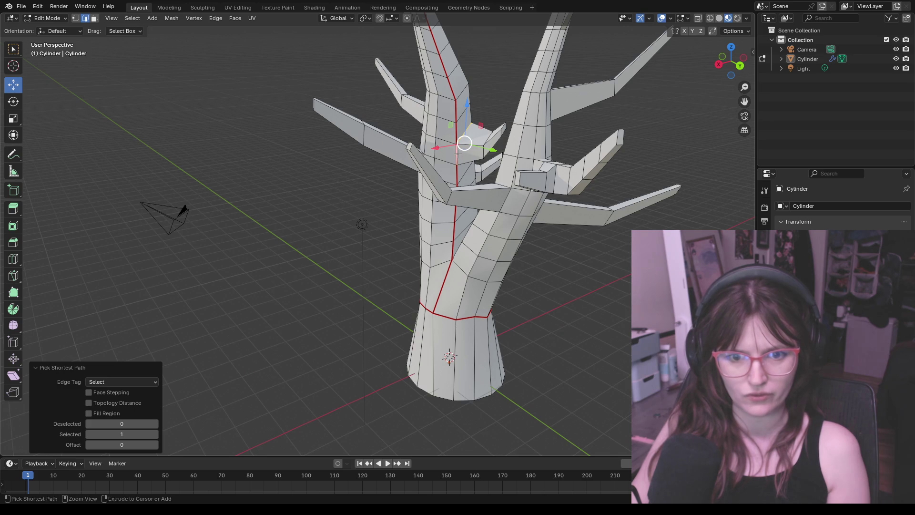
{"action": "key", "text": "ctrl+e"}
{"action": "left_click", "coordinate": [428, 174]}
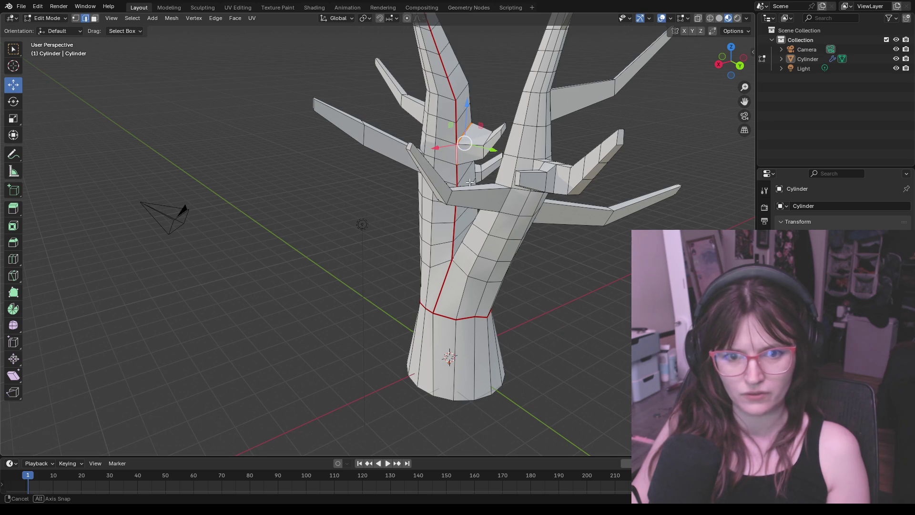
{"action": "middle_click_drag", "start_coordinate": [469, 183], "coordinate": [363, 189]}
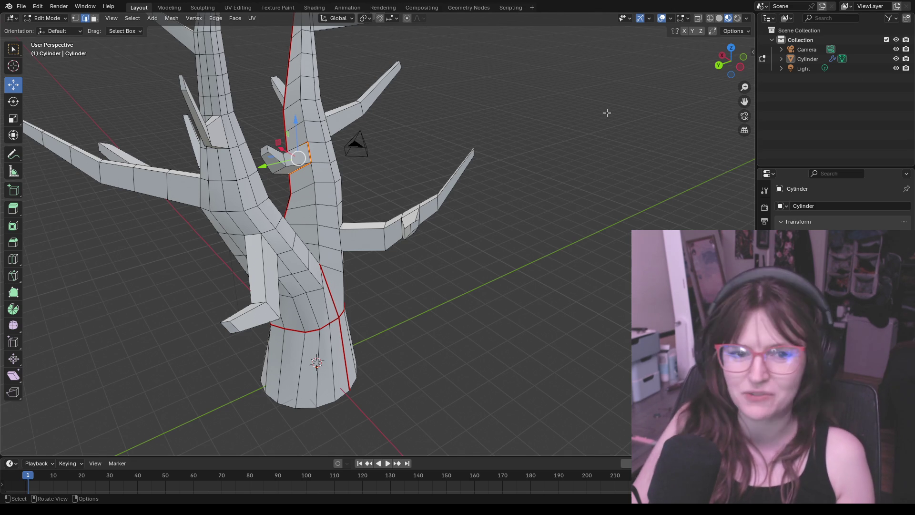
Mark the selected edges at the second fork as a seam
{"action": "mouse_move", "coordinate": [382, 184]}
{"action": "middle_mouse_down"}
{"action": "mouse_move", "coordinate": [405, 191]}
{"action": "mouse_move", "coordinate": [369, 171]}
{"action": "mouse_move", "coordinate": [437, 211]}
{"action": "mouse_move", "coordinate": [587, 255]}
{"action": "mouse_move", "coordinate": [587, 322]}
{"action": "mouse_move", "coordinate": [593, 265]}
{"action": "mouse_move", "coordinate": [395, 246]}
{"action": "middle_mouse_up"}
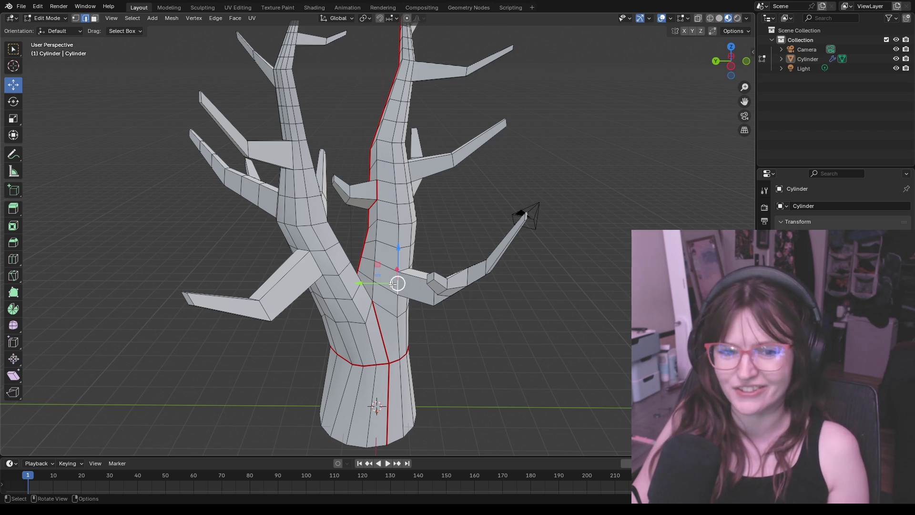
{"action": "mouse_move", "coordinate": [408, 269]}
{"action": "middle_mouse_down"}
{"action": "mouse_move", "coordinate": [304, 255]}
{"action": "mouse_move", "coordinate": [379, 189]}
{"action": "mouse_move", "coordinate": [422, 229]}
{"action": "mouse_move", "coordinate": [459, 301]}
{"action": "mouse_move", "coordinate": [495, 324]}
{"action": "middle_mouse_up"}
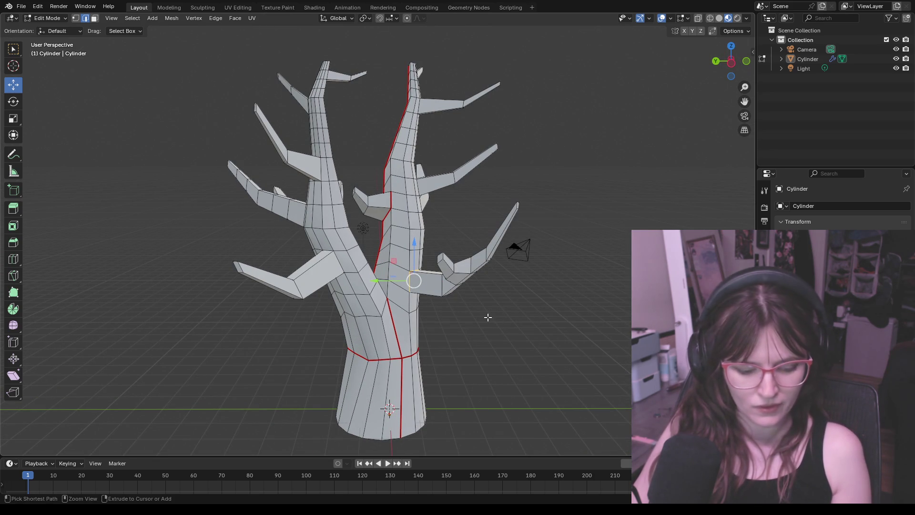
{"action": "key", "text": "ctrl+e"}
{"action": "left_click", "coordinate": [462, 316]}
Select the next edge path running along the second fork
{"action": "mouse_move", "coordinate": [484, 321]}
{"action": "middle_mouse_down"}
{"action": "mouse_move", "coordinate": [513, 354]}
{"action": "mouse_move", "coordinate": [418, 264]}
{"action": "mouse_move", "coordinate": [407, 315]}
{"action": "middle_mouse_up"}
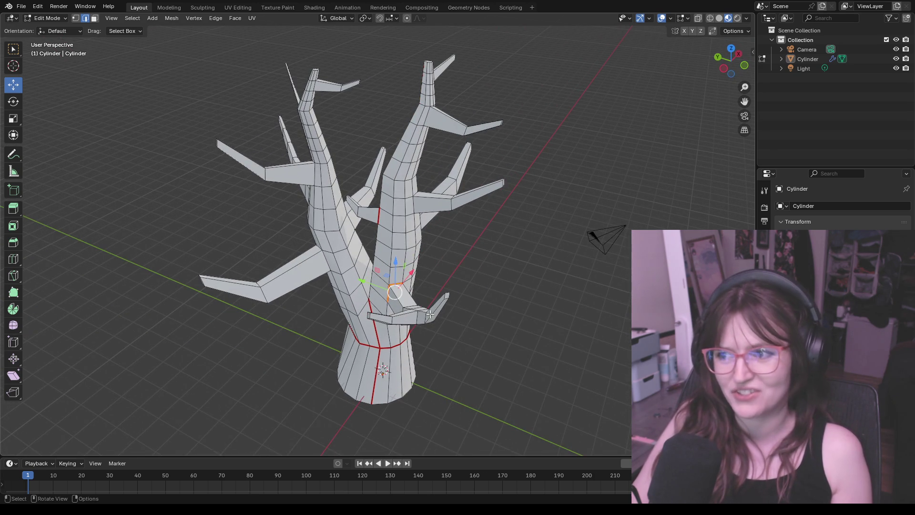
{"action": "mouse_move", "coordinate": [427, 315]}
{"action": "middle_mouse_down"}
{"action": "mouse_move", "coordinate": [466, 355]}
{"action": "mouse_move", "coordinate": [503, 249]}
{"action": "mouse_move", "coordinate": [493, 266]}
{"action": "middle_mouse_up"}
{"action": "scroll", "coordinate": [466, 355], "scroll_direction": "up", "scroll_amount": 3}
{"action": "left_click", "coordinate": [477, 370], "text": "ctrl"}
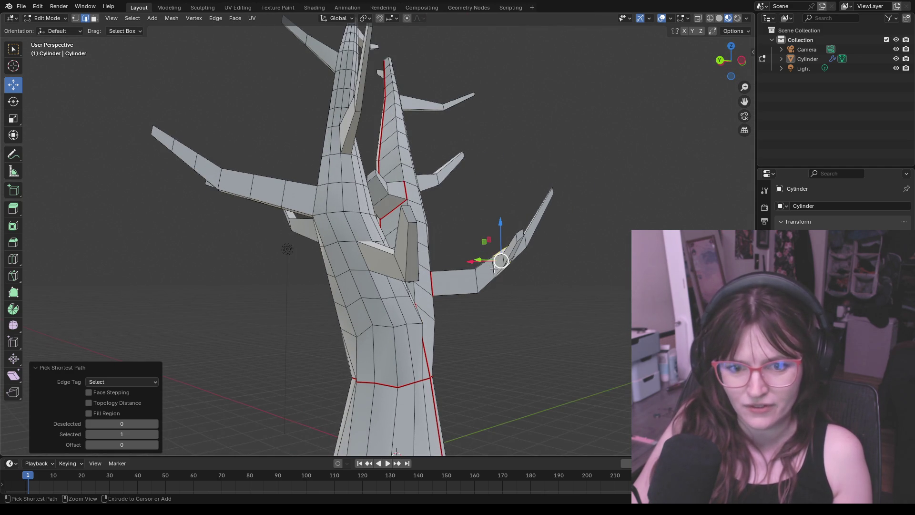
Undo an accidental extrude and cancel an unintended edge crease
{"action": "key", "text": "g"}
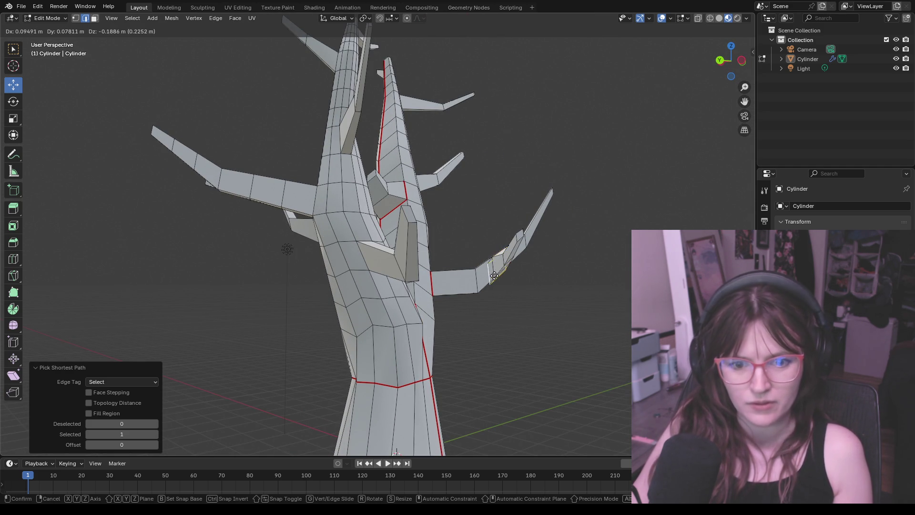
{"action": "left_click", "coordinate": [498, 267]}
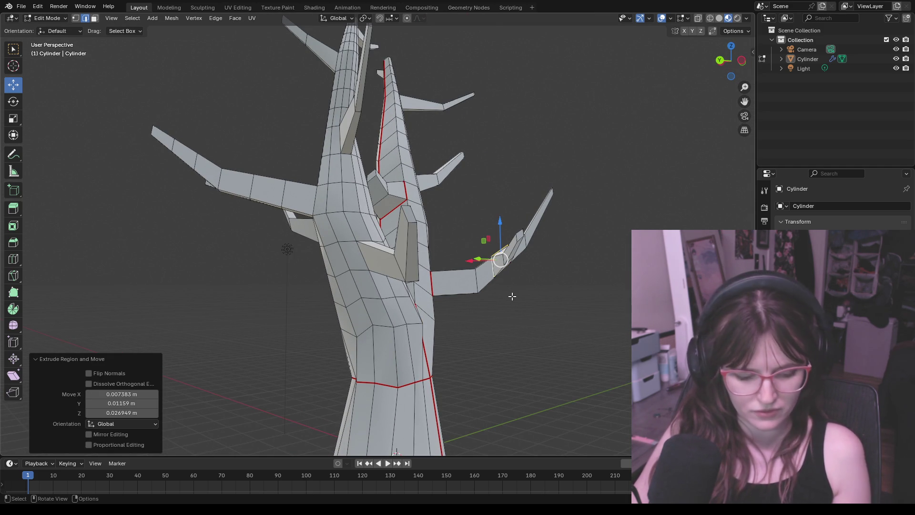
{"action": "key", "text": "ctrl+z"}
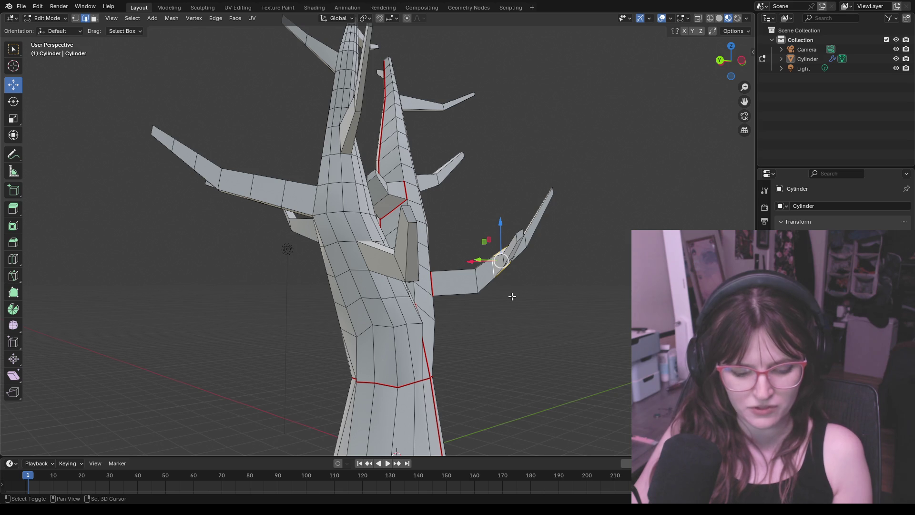
{"action": "key", "text": "shift+e"}
{"action": "key", "text": "Escape"}
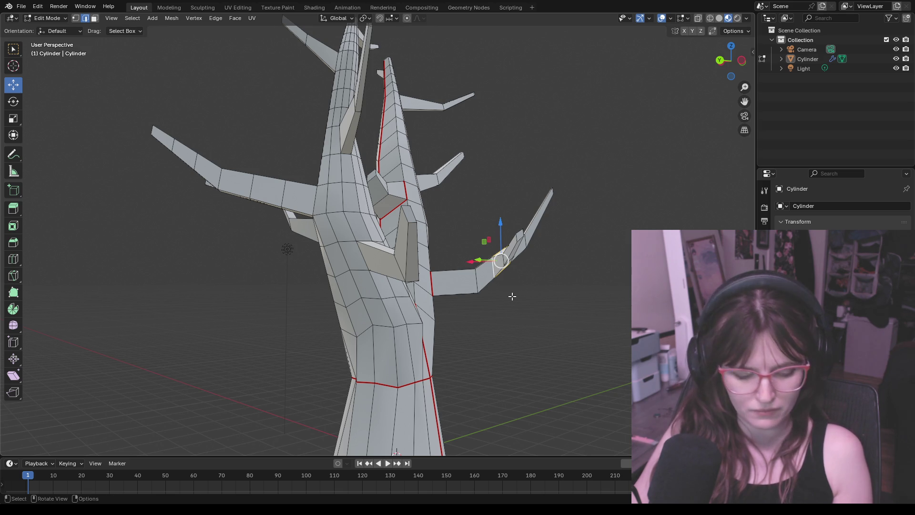
Mark the edge loop around a side branch's base as a seam
{"action": "key", "text": "ctrl+e"}
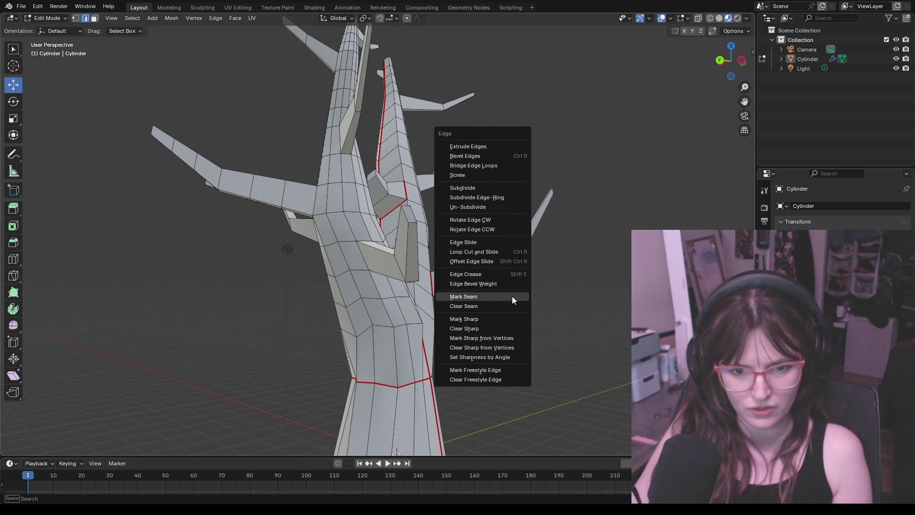
{"action": "left_click", "coordinate": [511, 295]}
{"action": "middle_click_drag", "start_coordinate": [512, 296], "coordinate": [484, 310]}
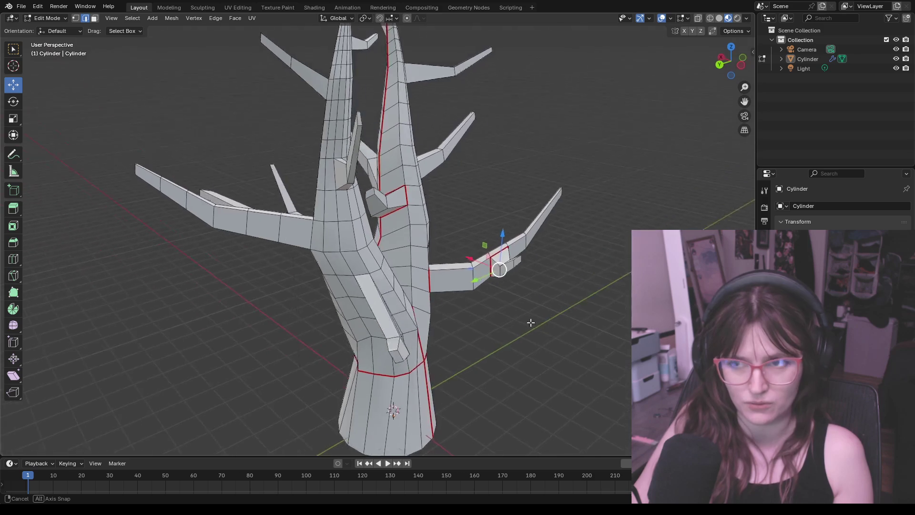
{"action": "mouse_move", "coordinate": [484, 310]}
{"action": "middle_mouse_down"}
{"action": "mouse_move", "coordinate": [414, 318]}
{"action": "mouse_move", "coordinate": [503, 324]}
{"action": "mouse_move", "coordinate": [361, 294]}
{"action": "mouse_move", "coordinate": [359, 275]}
{"action": "middle_mouse_up"}
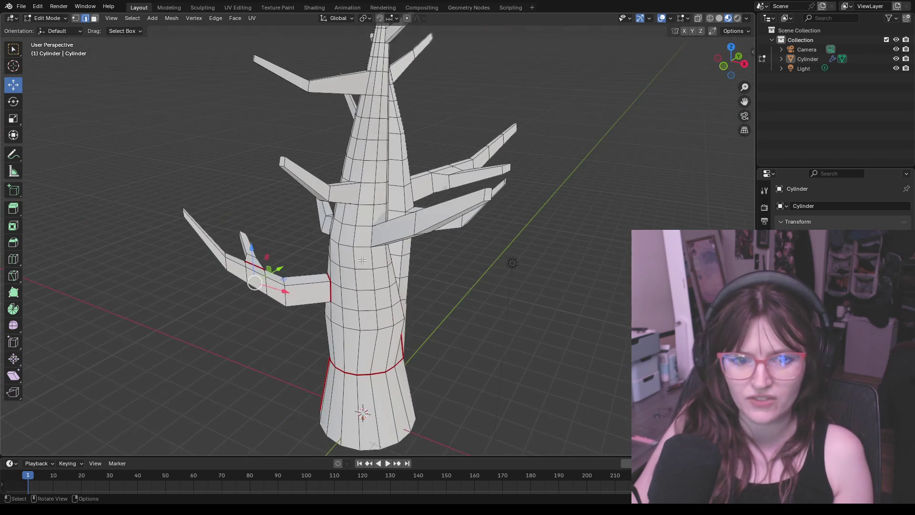
Select further trunk edges and mark them as seams
{"action": "left_click", "coordinate": [361, 192]}
{"action": "mouse_move", "coordinate": [355, 189]}
{"action": "middle_mouse_down"}
{"action": "mouse_move", "coordinate": [416, 189]}
{"action": "mouse_move", "coordinate": [338, 221]}
{"action": "middle_mouse_up"}
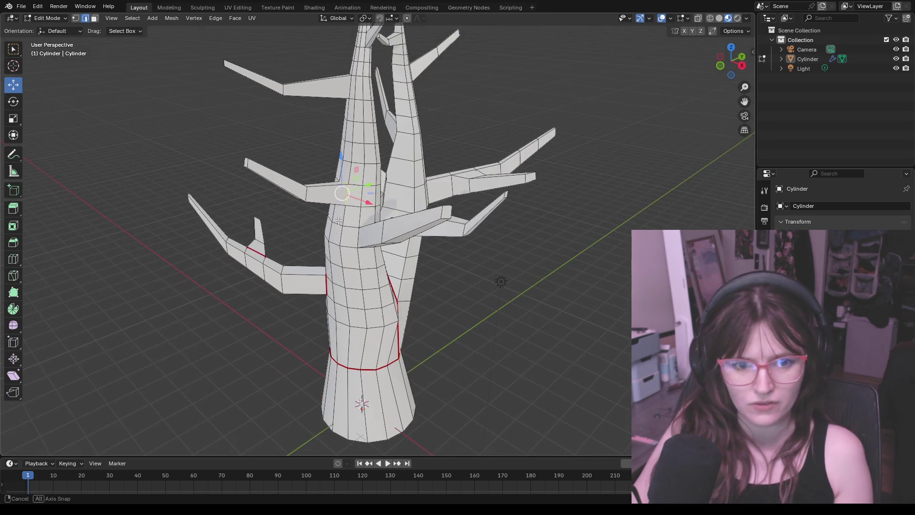
{"action": "key", "text": "ctrl+e"}
{"action": "left_click", "coordinate": [335, 221]}
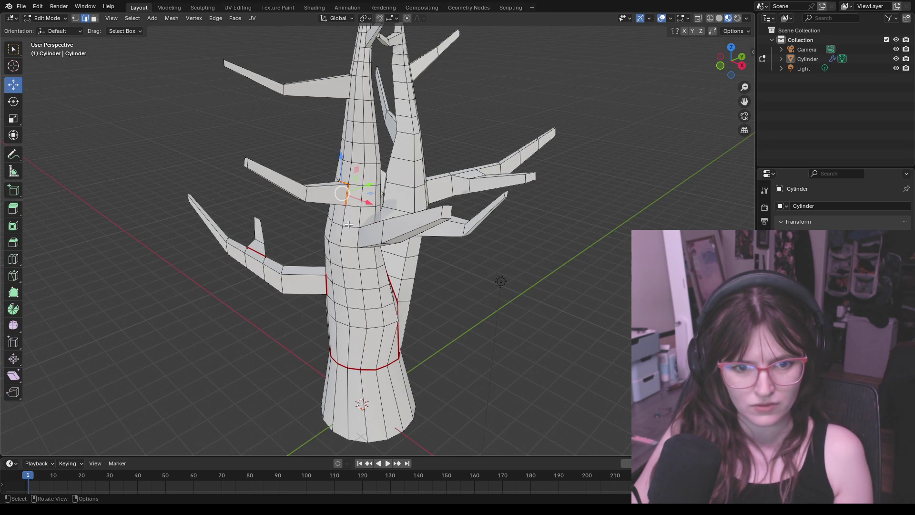
{"action": "mouse_move", "coordinate": [359, 230]}
{"action": "middle_mouse_down"}
{"action": "mouse_move", "coordinate": [337, 229]}
{"action": "mouse_move", "coordinate": [348, 237]}
{"action": "middle_mouse_up"}
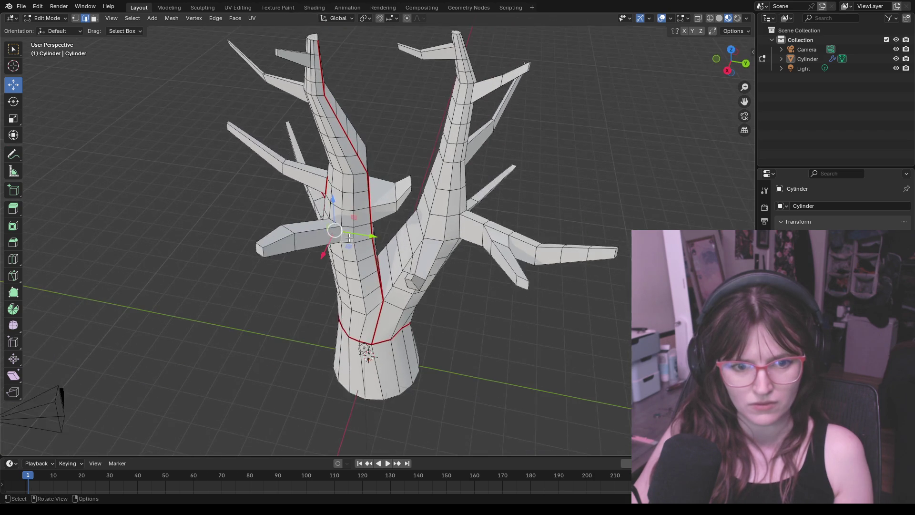
{"action": "key", "text": "ctrl+e"}
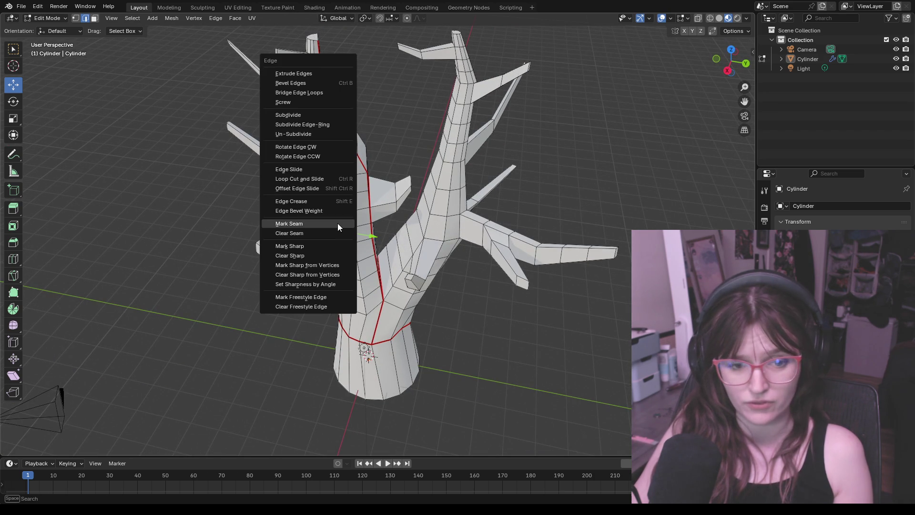
{"action": "left_click", "coordinate": [301, 223]}
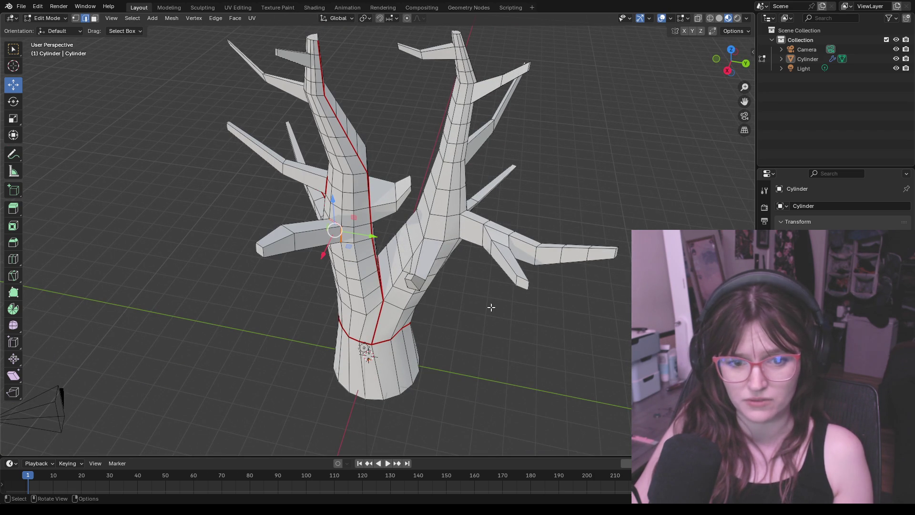
{"action": "middle_click_drag", "start_coordinate": [490, 307], "coordinate": [484, 302]}
{"action": "mouse_move", "coordinate": [429, 244]}
{"action": "middle_mouse_down"}
{"action": "mouse_move", "coordinate": [443, 239]}
{"action": "mouse_move", "coordinate": [429, 234]}
{"action": "middle_mouse_up"}
{"action": "key", "text": "ctrl+e"}
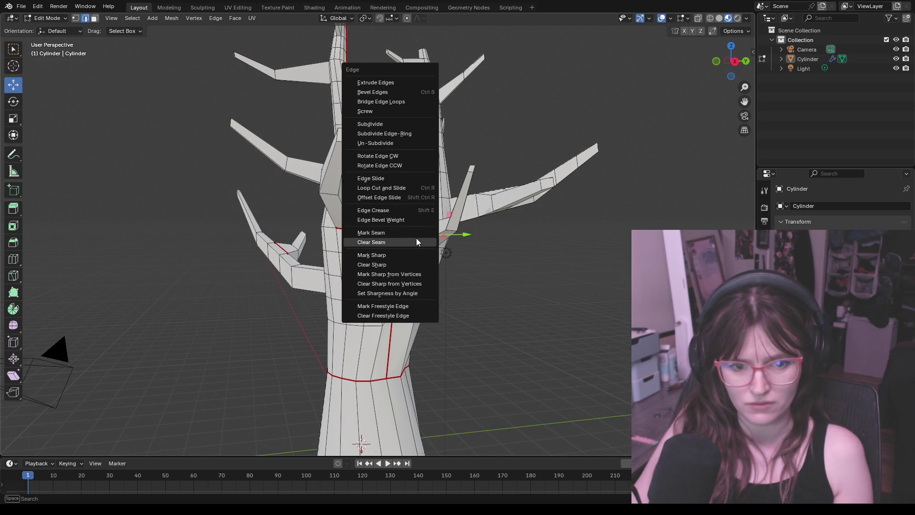
Mark seams on edges where a branch meets the trunk
{"action": "left_click", "coordinate": [403, 234]}
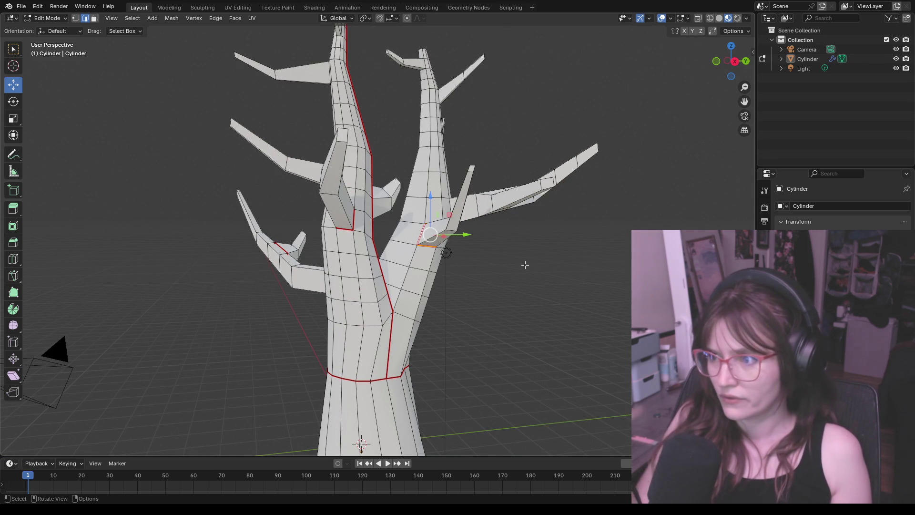
{"action": "mouse_move", "coordinate": [525, 262]}
{"action": "middle_mouse_down"}
{"action": "mouse_move", "coordinate": [483, 271]}
{"action": "mouse_move", "coordinate": [480, 316]}
{"action": "mouse_move", "coordinate": [476, 244]}
{"action": "mouse_move", "coordinate": [484, 238]}
{"action": "mouse_move", "coordinate": [390, 232]}
{"action": "mouse_move", "coordinate": [416, 198]}
{"action": "mouse_move", "coordinate": [495, 252]}
{"action": "middle_mouse_up"}
{"action": "left_click", "coordinate": [475, 244]}
{"action": "key", "text": "ctrl+e"}
{"action": "left_click", "coordinate": [489, 253]}
Mark another branch-junction edge as a seam
{"action": "left_click", "coordinate": [490, 222]}
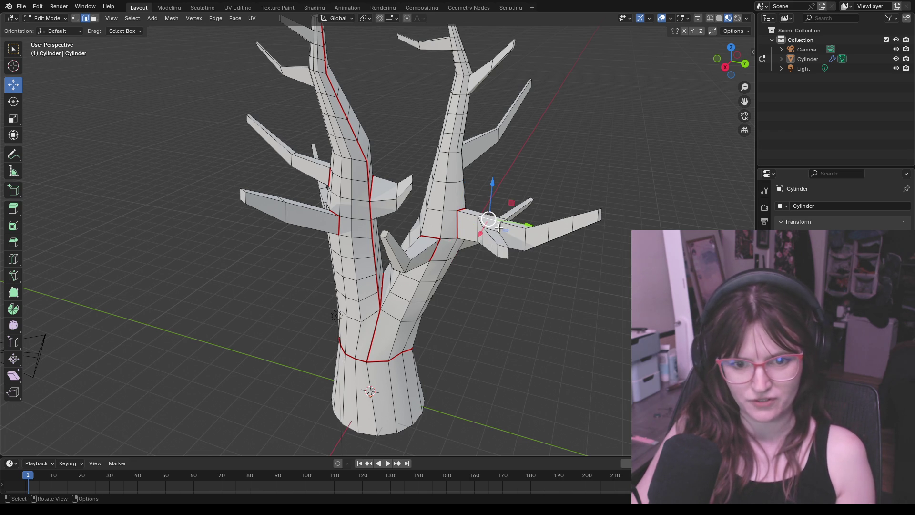
{"action": "mouse_move", "coordinate": [533, 255]}
{"action": "middle_mouse_down"}
{"action": "mouse_move", "coordinate": [507, 245]}
{"action": "mouse_move", "coordinate": [469, 198]}
{"action": "middle_mouse_up"}
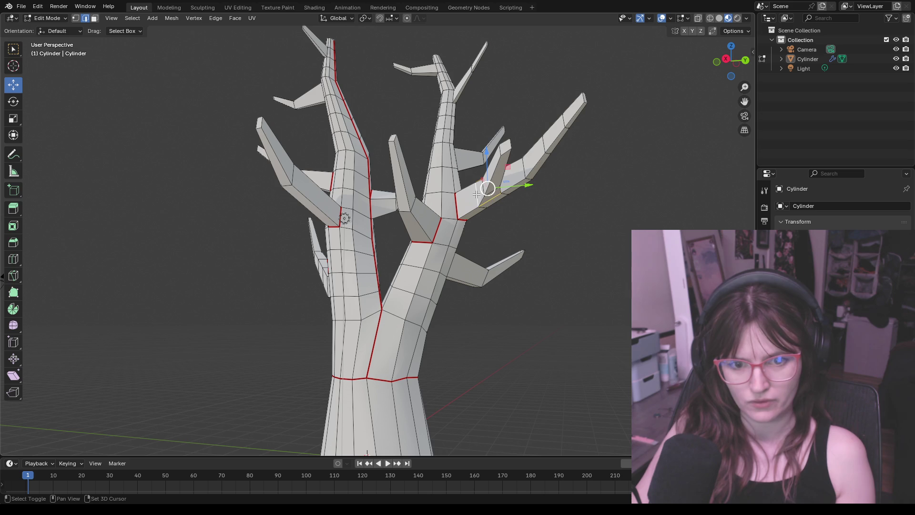
{"action": "key", "text": "ctrl+e"}
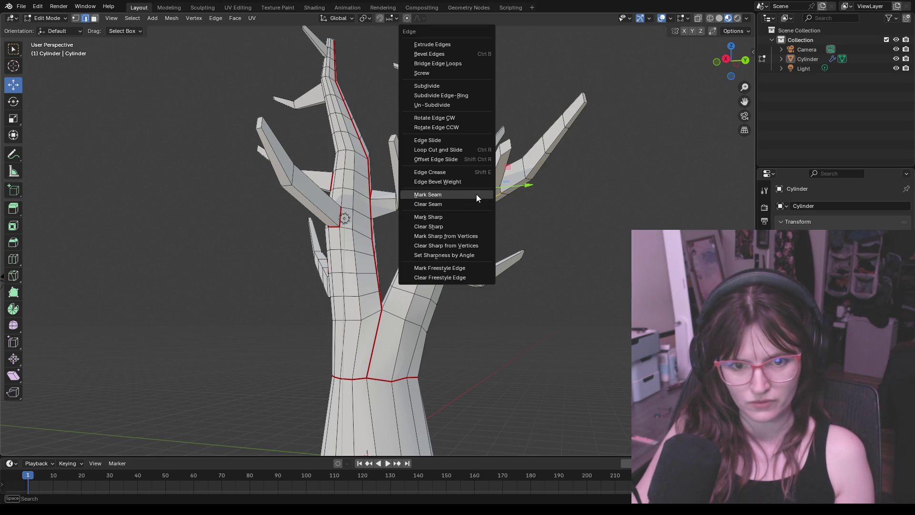
{"action": "left_click", "coordinate": [477, 194]}
Mark a seam at a branch base on the other side of the tree
{"action": "mouse_move", "coordinate": [476, 194]}
{"action": "middle_mouse_down"}
{"action": "mouse_move", "coordinate": [531, 283]}
{"action": "mouse_move", "coordinate": [453, 281]}
{"action": "middle_mouse_up"}
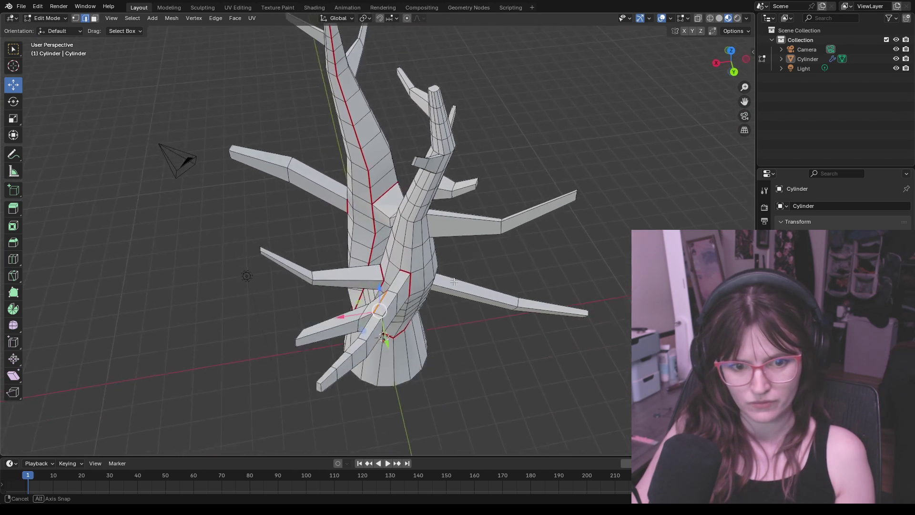
{"action": "mouse_move", "coordinate": [453, 282]}
{"action": "middle_mouse_down"}
{"action": "mouse_move", "coordinate": [463, 213]}
{"action": "mouse_move", "coordinate": [339, 264]}
{"action": "middle_mouse_up"}
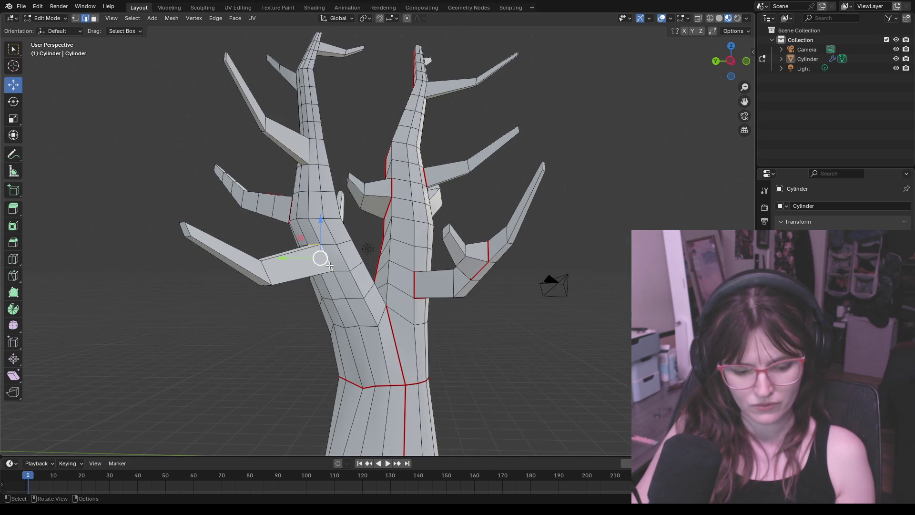
{"action": "key", "text": "ctrl+e"}
{"action": "left_click", "coordinate": [326, 267]}
{"action": "middle_click_drag", "start_coordinate": [326, 266], "coordinate": [393, 283]}
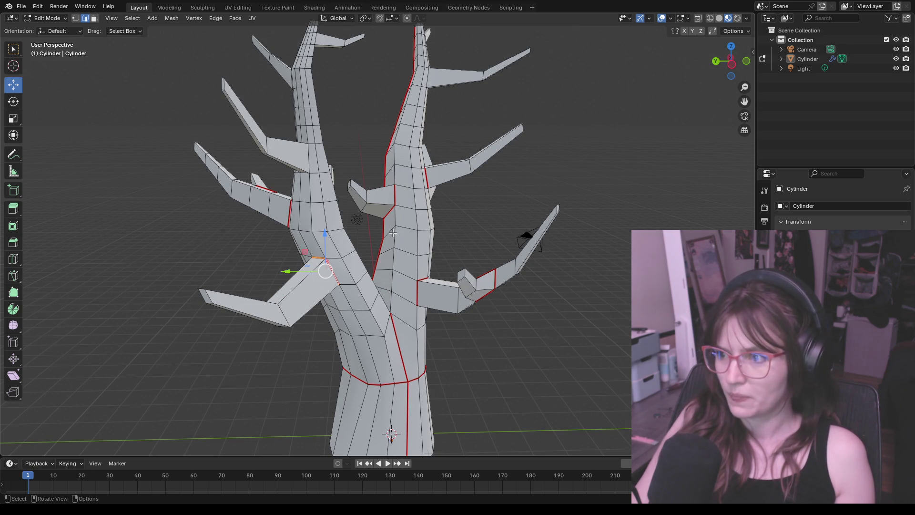
{"action": "mouse_move", "coordinate": [401, 212]}
{"action": "middle_mouse_down"}
{"action": "mouse_move", "coordinate": [464, 260]}
{"action": "mouse_move", "coordinate": [494, 259]}
{"action": "middle_mouse_up"}
Mark the selected branch-base edges as a seam
{"action": "right_click", "coordinate": [411, 239], "text": "shift"}
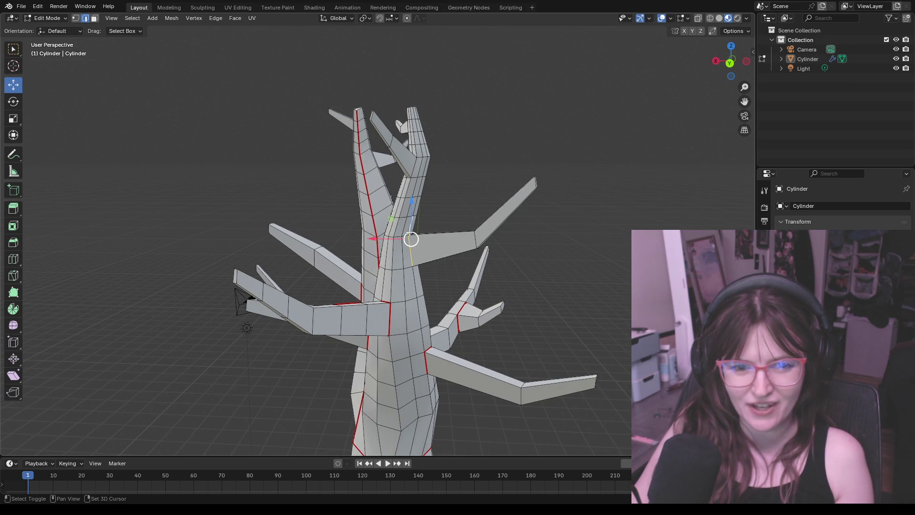
{"action": "middle_click_drag", "start_coordinate": [426, 232], "coordinate": [319, 243]}
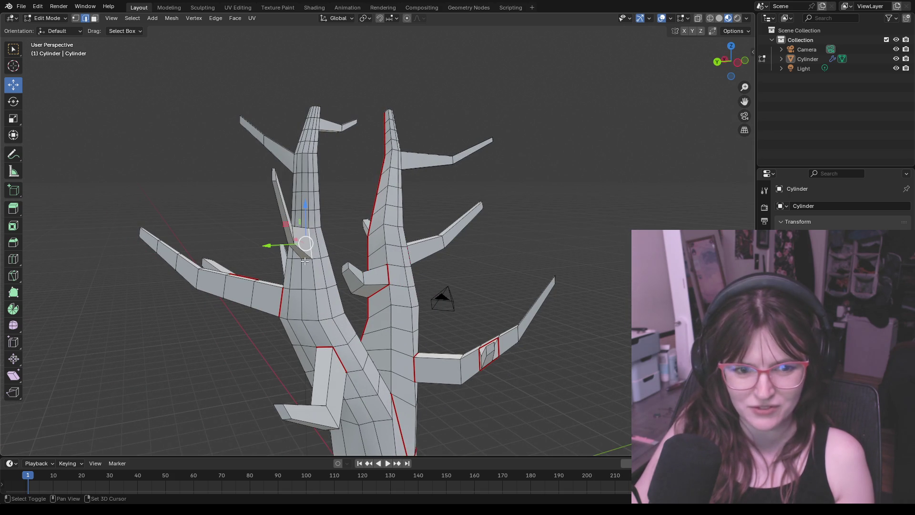
{"action": "middle_click_drag", "start_coordinate": [328, 263], "coordinate": [435, 256]}
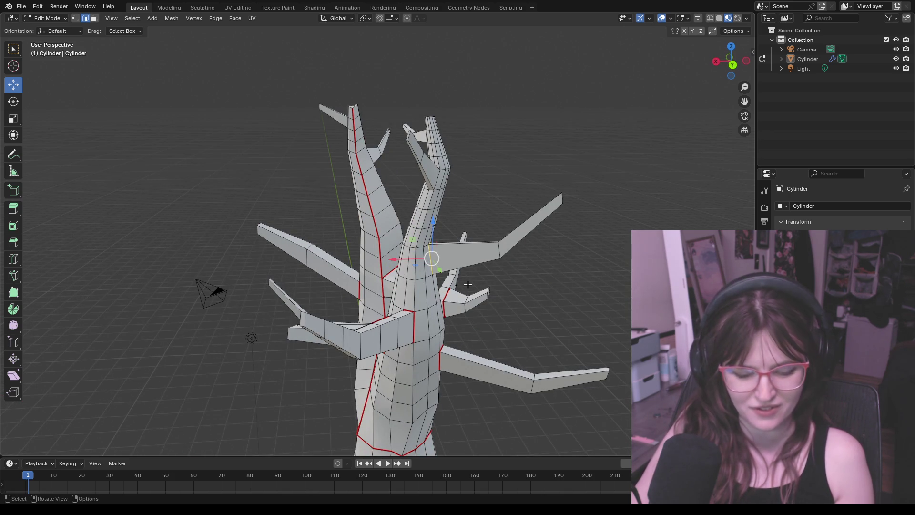
{"action": "key", "text": "ctrl+e"}
{"action": "left_click", "coordinate": [468, 284]}
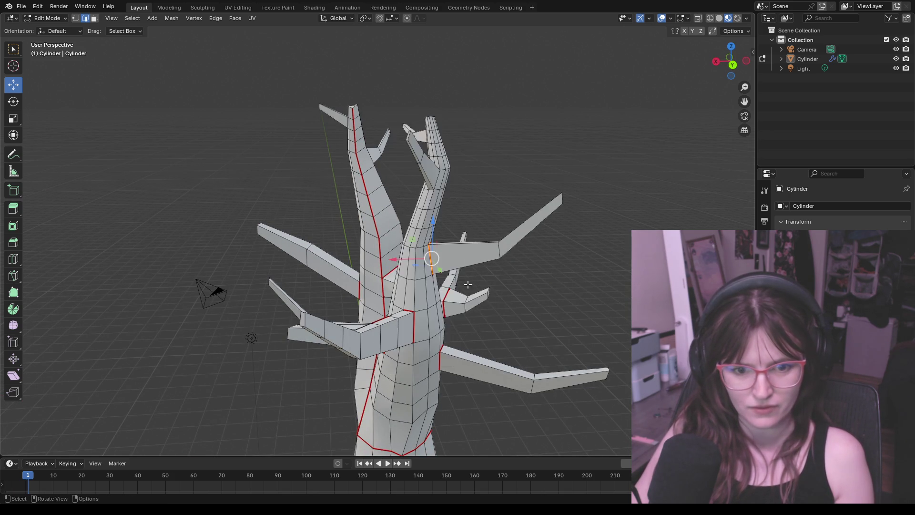
Select the edge loop around the right branch's base
{"action": "middle_click_drag", "start_coordinate": [468, 284], "coordinate": [559, 291]}
{"action": "middle_click_drag", "start_coordinate": [466, 276], "coordinate": [408, 235]}
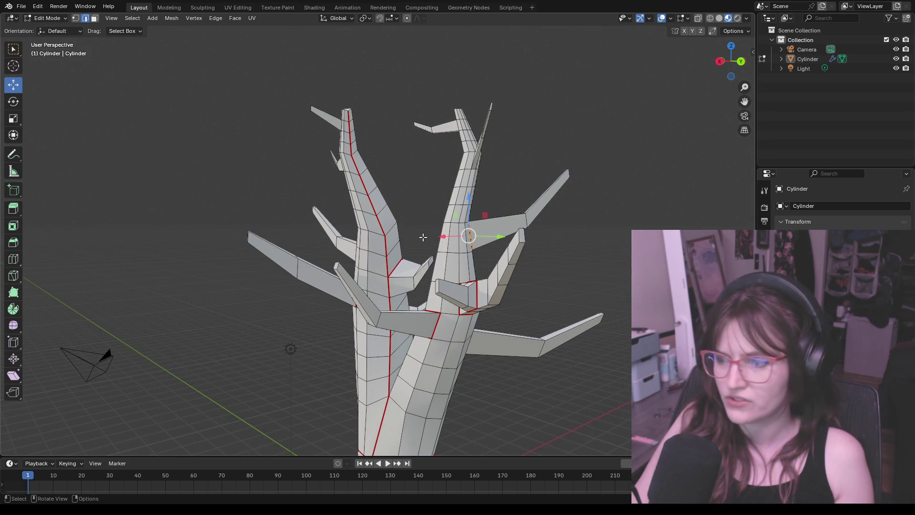
{"action": "left_click", "coordinate": [427, 230]}
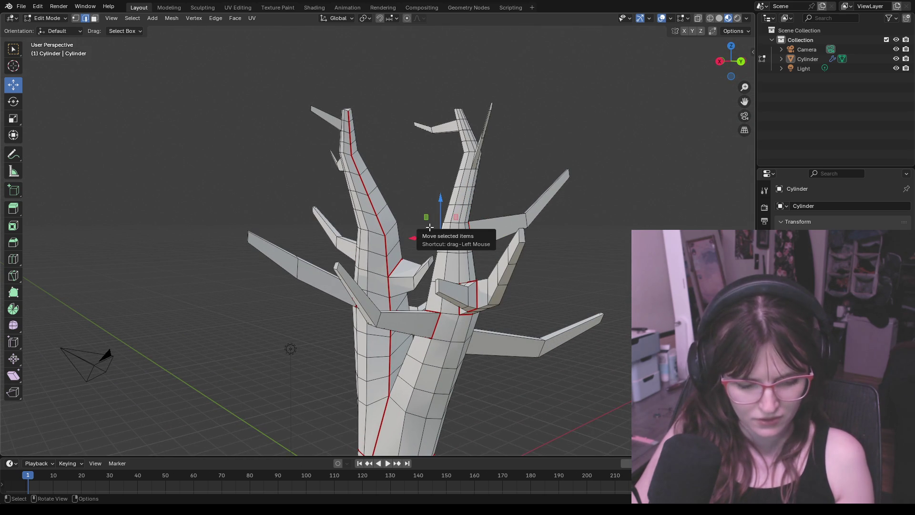
{"action": "left_click", "coordinate": [491, 230], "text": "alt"}
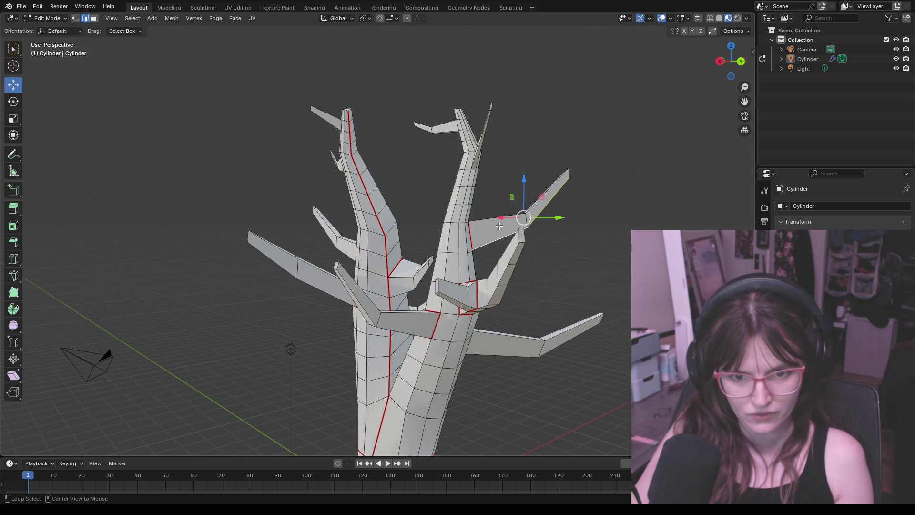
{"action": "middle_click_drag", "start_coordinate": [552, 239], "coordinate": [508, 270]}
{"action": "middle_click_drag", "start_coordinate": [494, 286], "coordinate": [386, 280]}
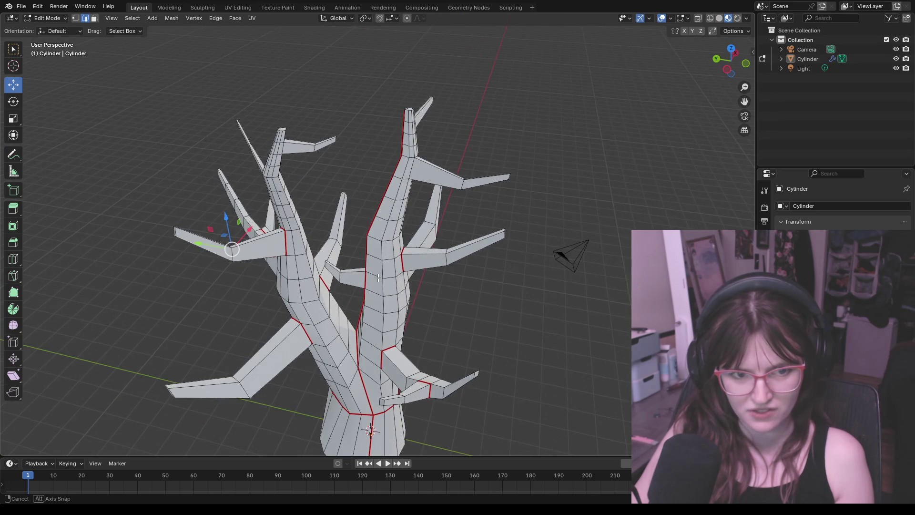
{"action": "mouse_move", "coordinate": [386, 279]}
{"action": "middle_mouse_down"}
{"action": "mouse_move", "coordinate": [410, 169]}
{"action": "mouse_move", "coordinate": [392, 154]}
{"action": "middle_mouse_up"}
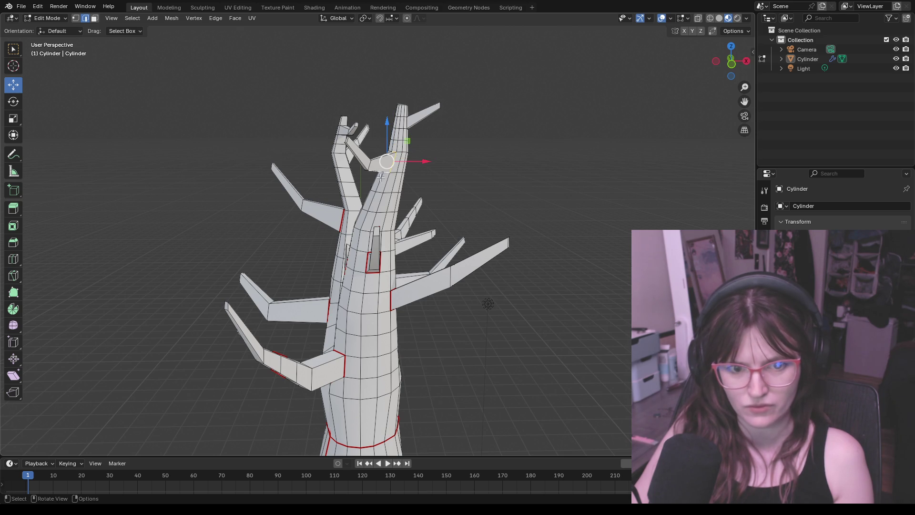
{"action": "middle_click_drag", "start_coordinate": [381, 176], "coordinate": [397, 159]}
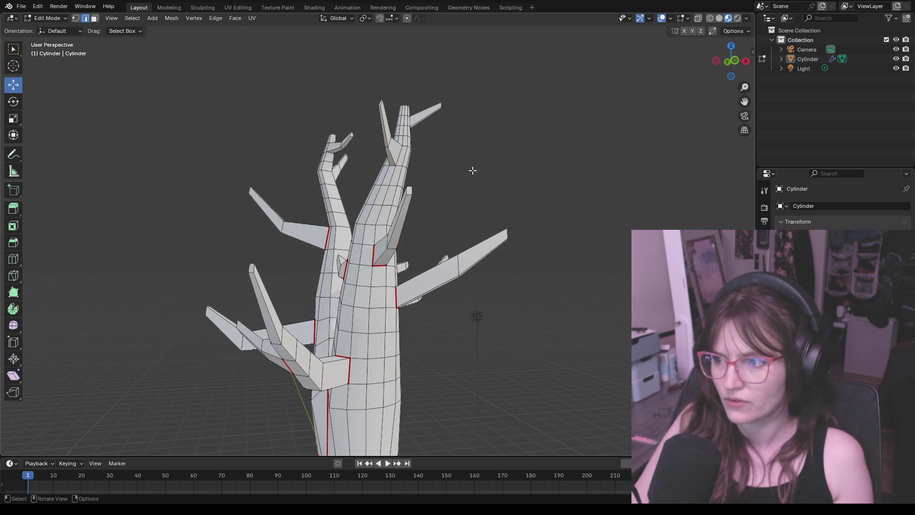
{"action": "middle_click_drag", "start_coordinate": [471, 168], "coordinate": [466, 188]}
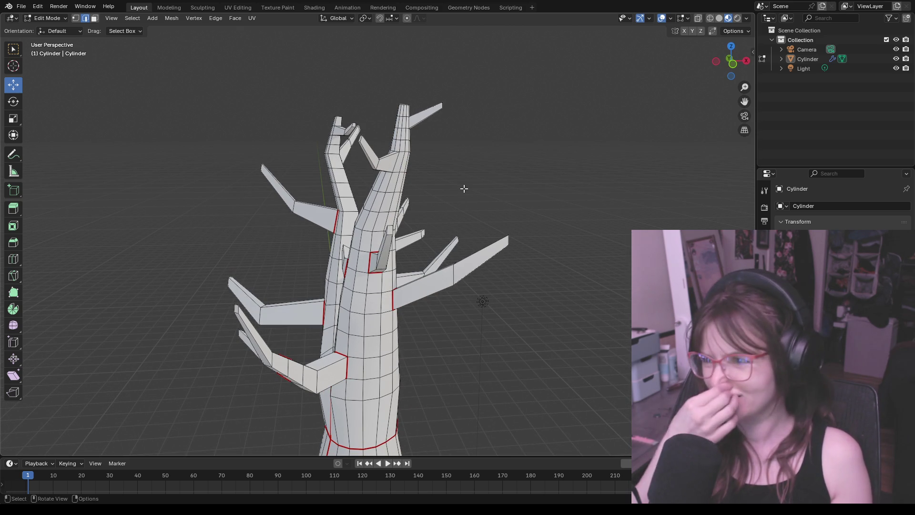
{"action": "scroll", "coordinate": [464, 188], "scroll_direction": "up", "scroll_amount": 2}
Pull a branch vertex up-left to reshape it and mark the chosen edges as a seam
{"action": "left_click", "coordinate": [392, 143], "text": "shift"}
{"action": "mouse_move", "coordinate": [391, 142]}
{"action": "middle_mouse_down"}
{"action": "mouse_move", "coordinate": [427, 136]}
{"action": "mouse_move", "coordinate": [362, 158]}
{"action": "middle_mouse_up"}
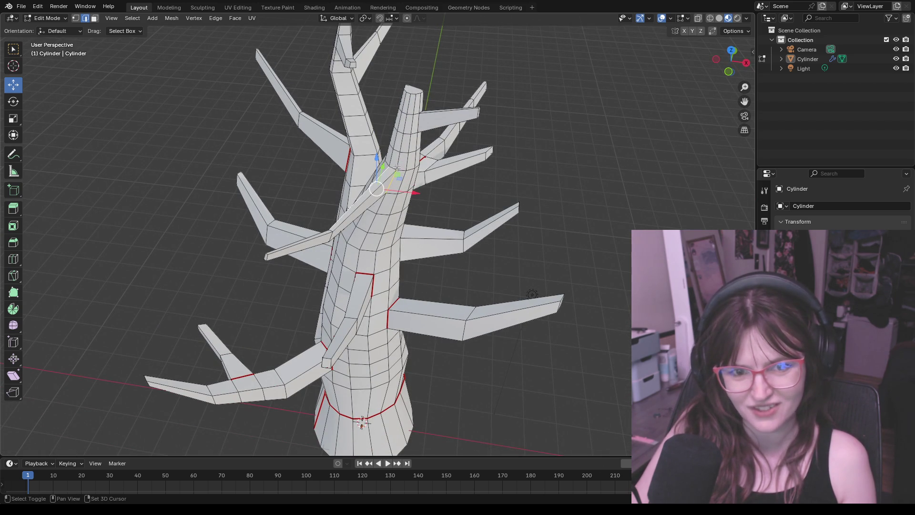
{"action": "middle_click_drag", "start_coordinate": [380, 174], "coordinate": [431, 164]}
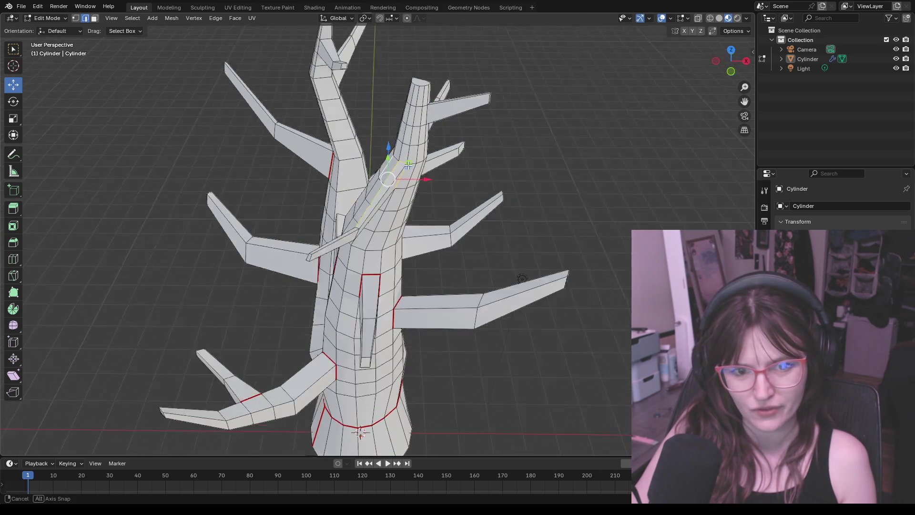
{"action": "left_click_drag", "start_coordinate": [427, 170], "coordinate": [423, 164]}
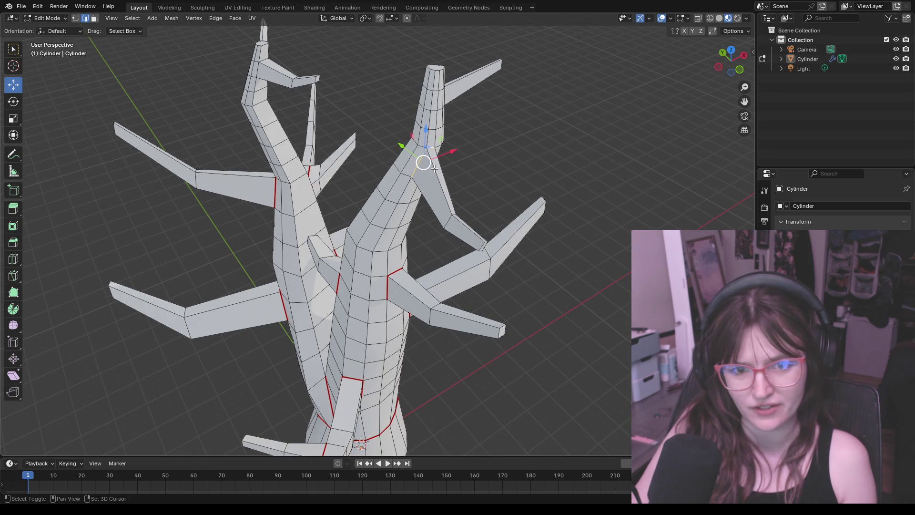
{"action": "key", "text": "ctrl+e"}
{"action": "left_click", "coordinate": [461, 173]}
{"action": "mouse_move", "coordinate": [461, 173]}
{"action": "middle_mouse_down"}
{"action": "mouse_move", "coordinate": [480, 169]}
{"action": "mouse_move", "coordinate": [384, 157]}
{"action": "mouse_move", "coordinate": [336, 167]}
{"action": "mouse_move", "coordinate": [367, 146]}
{"action": "mouse_move", "coordinate": [428, 329]}
{"action": "middle_mouse_up"}
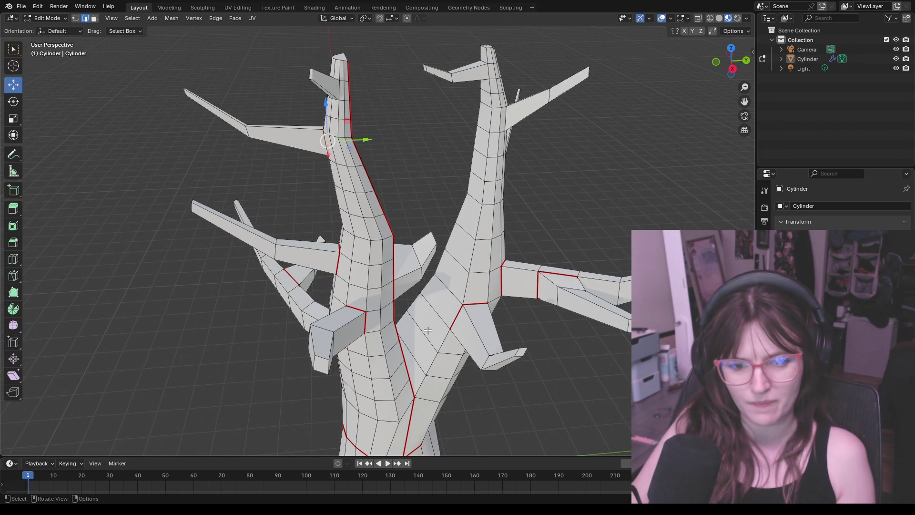
Shift-select the chain of edges up the right trunk to its tip and mark it as a seam
{"action": "left_click", "coordinate": [429, 350], "text": "shift"}
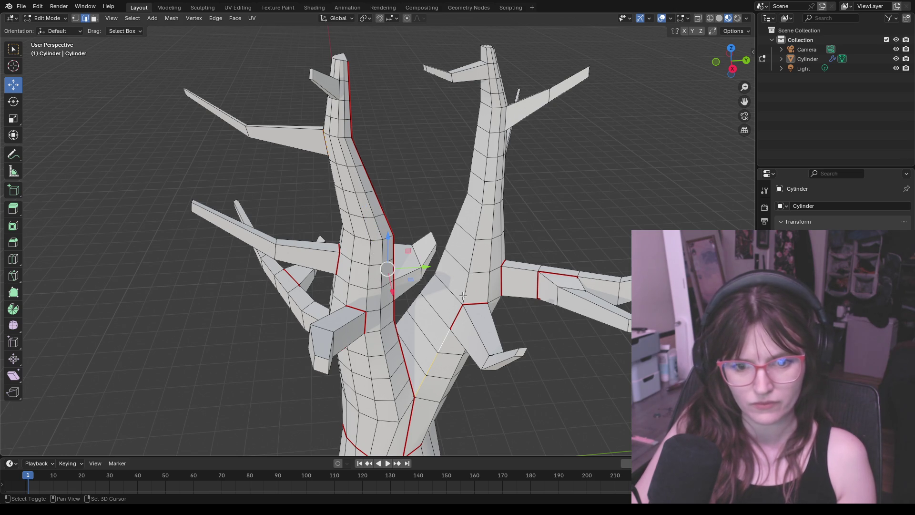
{"action": "left_click", "coordinate": [427, 374], "text": "shift"}
{"action": "left_click", "coordinate": [470, 270], "text": "shift"}
{"action": "left_click", "coordinate": [474, 252], "text": "shift"}
{"action": "left_click", "coordinate": [480, 214], "text": "shift"}
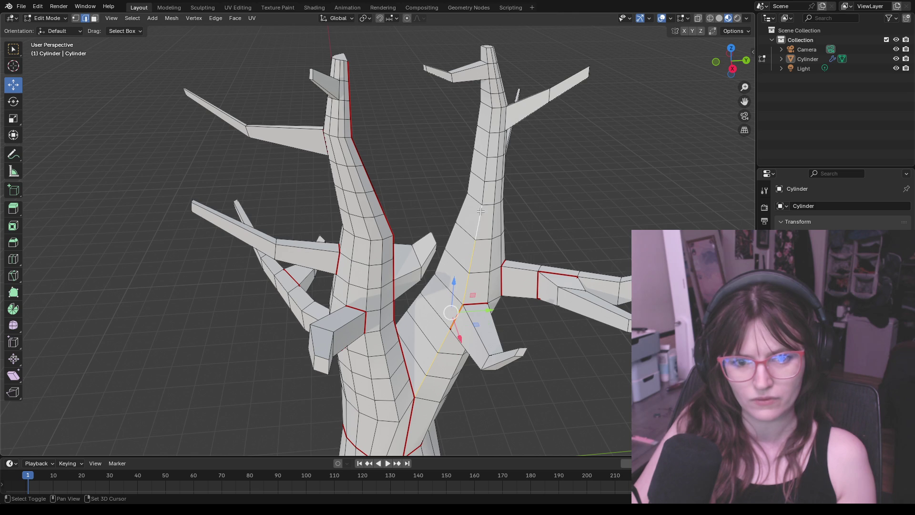
{"action": "left_click", "coordinate": [484, 185], "text": "shift"}
{"action": "left_click", "coordinate": [486, 165], "text": "shift"}
{"action": "left_click", "coordinate": [489, 142], "text": "shift"}
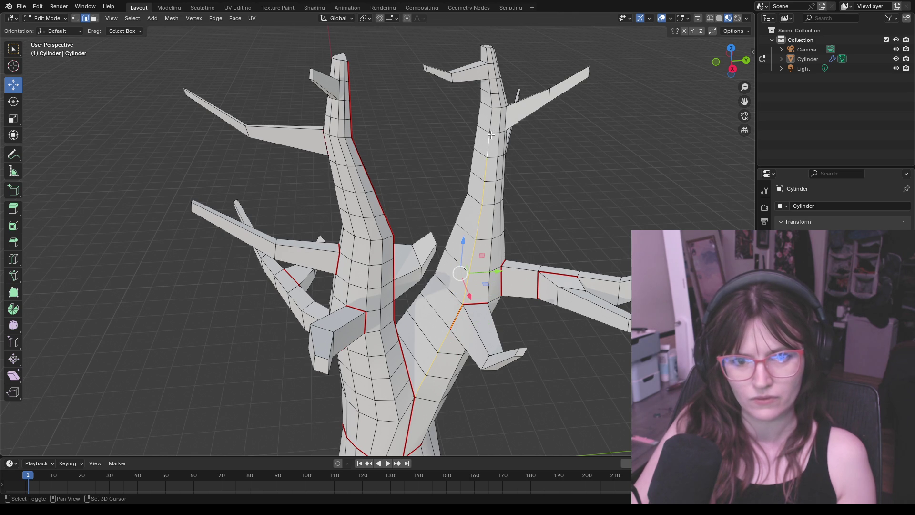
{"action": "left_click", "coordinate": [492, 122], "text": "shift"}
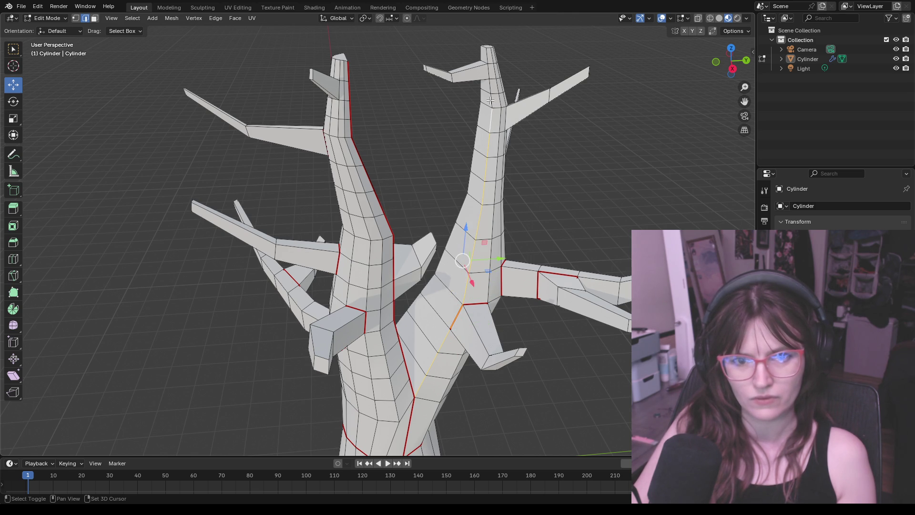
{"action": "left_click", "coordinate": [488, 59], "text": "shift"}
{"action": "key", "text": "ctrl+e"}
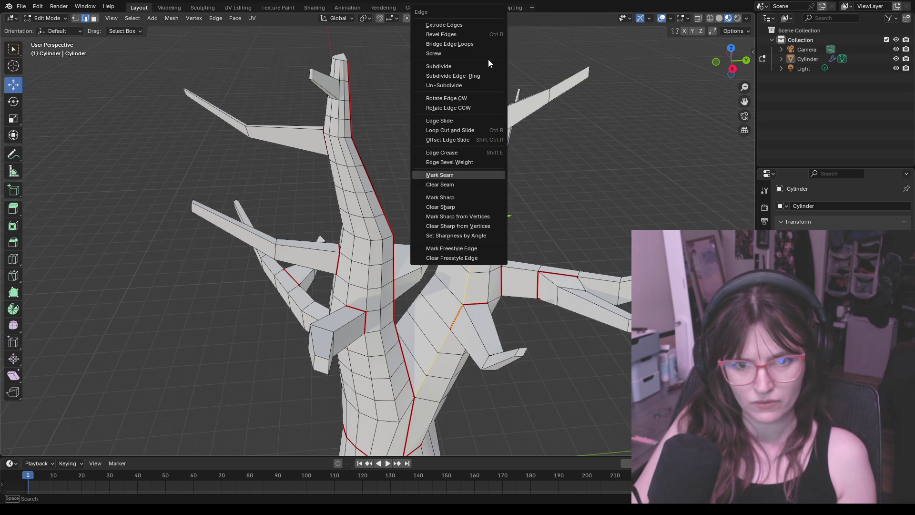
{"action": "left_click", "coordinate": [468, 174]}
{"action": "key", "text": "alt+a"}
{"action": "middle_click_drag", "start_coordinate": [527, 82], "coordinate": [304, 52]}
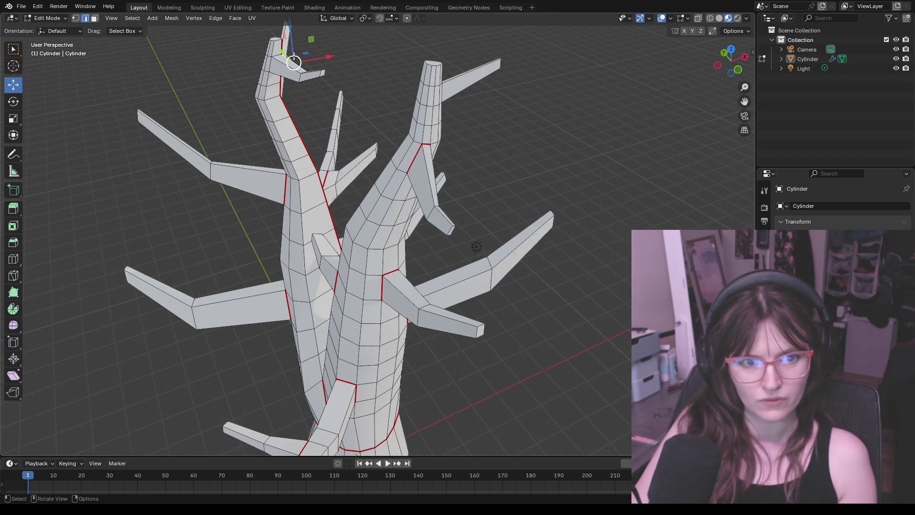
{"action": "scroll", "coordinate": [278, 58], "scroll_direction": "up", "scroll_amount": 3}
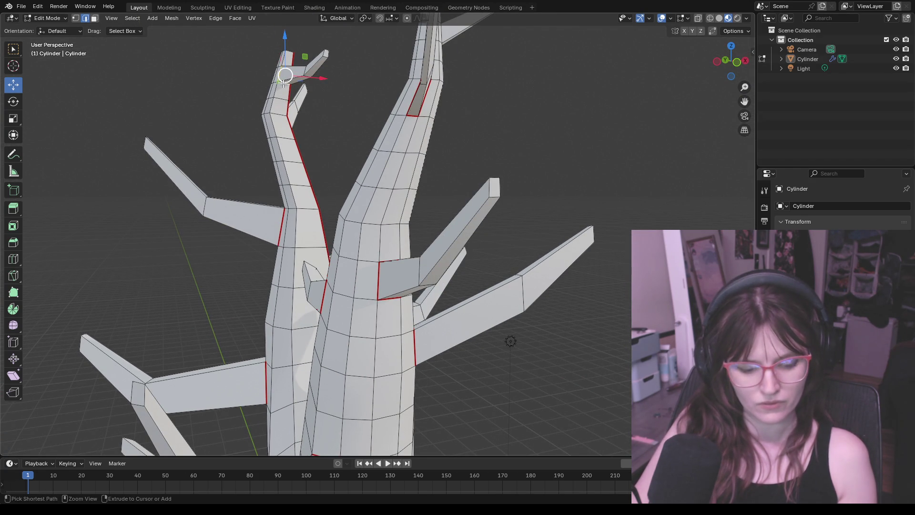
Mark seams on the remaining branch edges, including the upper branch tip
{"action": "key", "text": "ctrl+e"}
{"action": "left_click", "coordinate": [257, 175]}
{"action": "scroll", "coordinate": [270, 174], "scroll_direction": "down", "scroll_amount": 3}
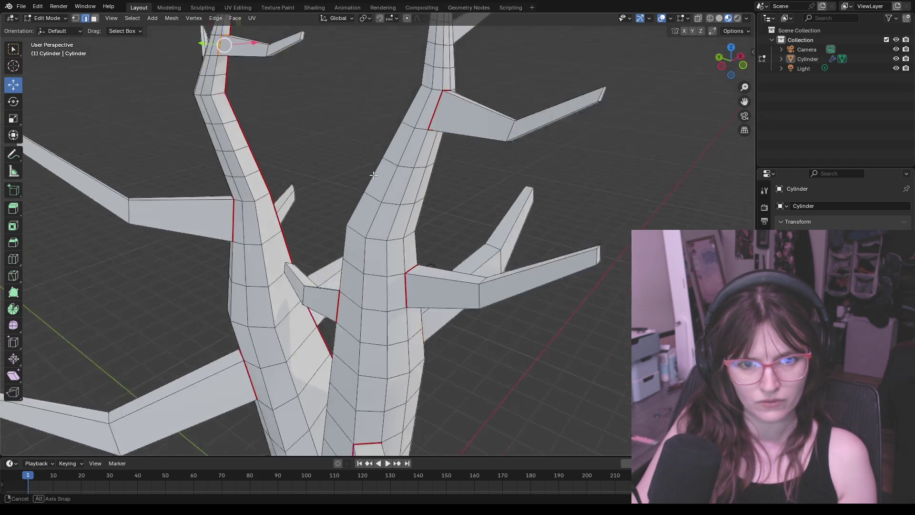
{"action": "mouse_move", "coordinate": [268, 175]}
{"action": "middle_mouse_down"}
{"action": "mouse_move", "coordinate": [351, 195]}
{"action": "mouse_move", "coordinate": [351, 175]}
{"action": "middle_mouse_up"}
{"action": "scroll", "coordinate": [351, 176], "scroll_direction": "up", "scroll_amount": 3}
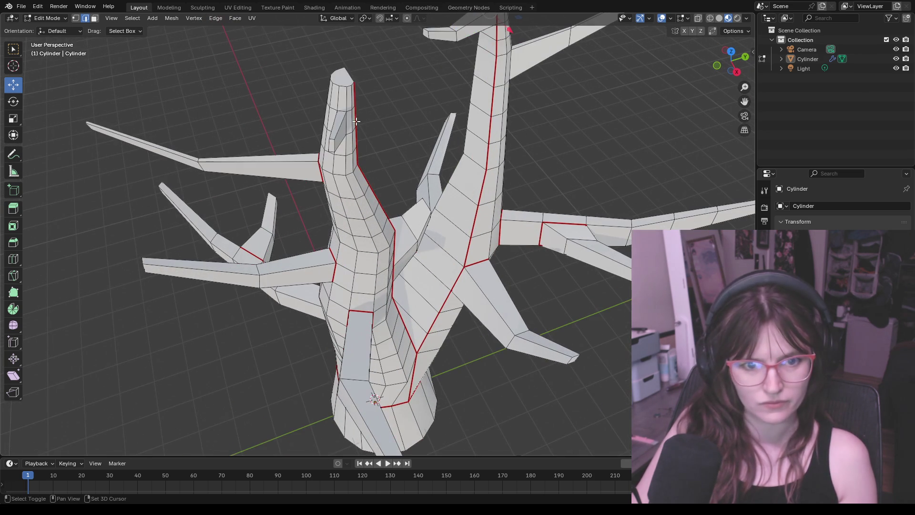
{"action": "left_click", "coordinate": [342, 114]}
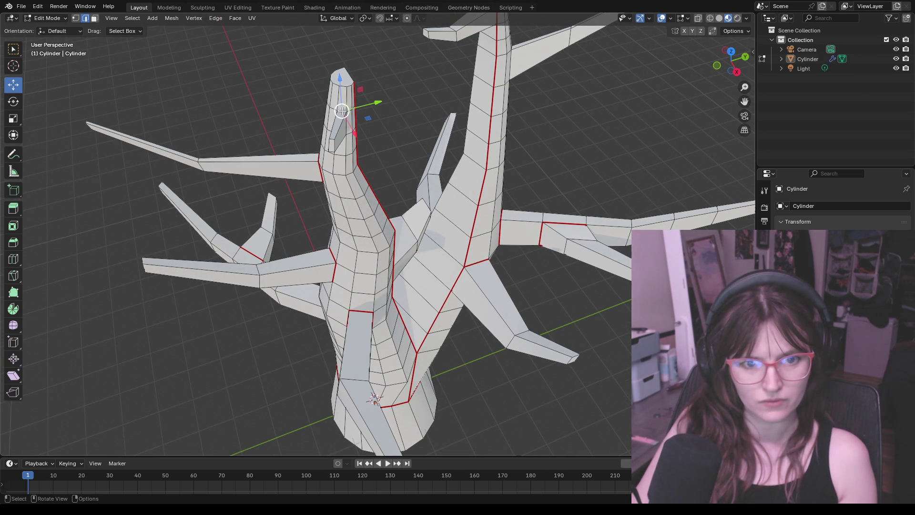
{"action": "mouse_move", "coordinate": [346, 126]}
{"action": "middle_mouse_down"}
{"action": "mouse_move", "coordinate": [424, 93]}
{"action": "mouse_move", "coordinate": [607, 409]}
{"action": "middle_mouse_up"}
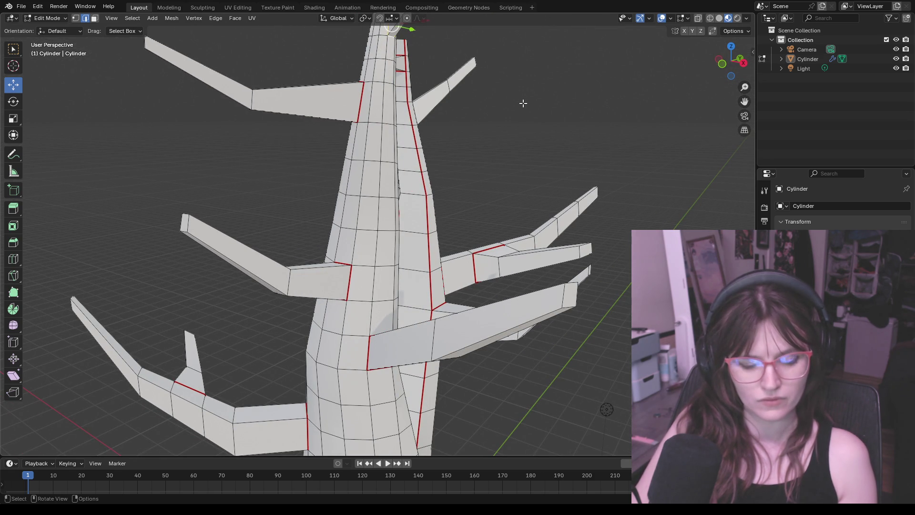
{"action": "key", "text": "ctrl+e"}
{"action": "left_click", "coordinate": [492, 176]}
Select the entire tree mesh ready for unwrapping
{"action": "mouse_move", "coordinate": [492, 176]}
{"action": "middle_mouse_down"}
{"action": "mouse_move", "coordinate": [534, 160]}
{"action": "mouse_move", "coordinate": [570, 198]}
{"action": "middle_mouse_up"}
{"action": "scroll", "coordinate": [525, 311], "scroll_direction": "down", "scroll_amount": 5}
{"action": "mouse_move", "coordinate": [525, 310]}
{"action": "middle_mouse_down"}
{"action": "mouse_move", "coordinate": [190, 280]}
{"action": "mouse_move", "coordinate": [519, 276]}
{"action": "mouse_move", "coordinate": [578, 247]}
{"action": "mouse_move", "coordinate": [612, 245]}
{"action": "mouse_move", "coordinate": [611, 203]}
{"action": "mouse_move", "coordinate": [555, 307]}
{"action": "mouse_move", "coordinate": [617, 284]}
{"action": "middle_mouse_up"}
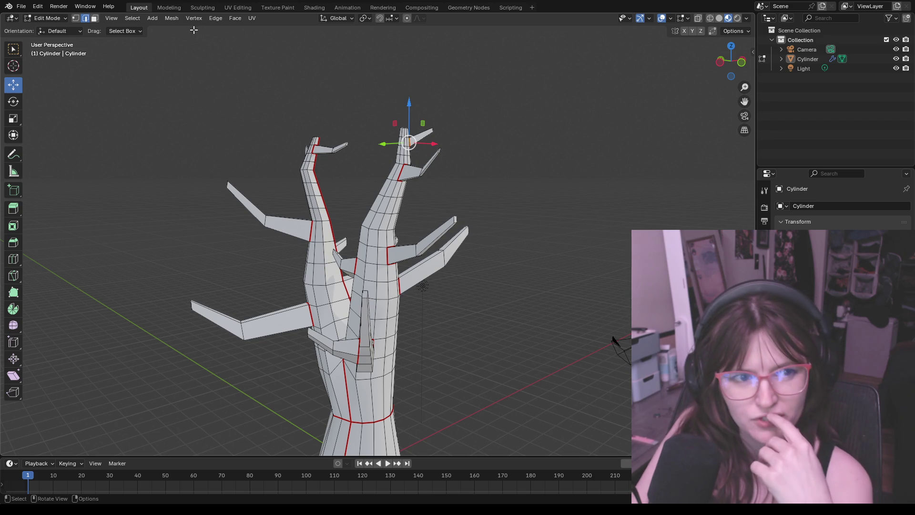
{"action": "key", "text": "a"}
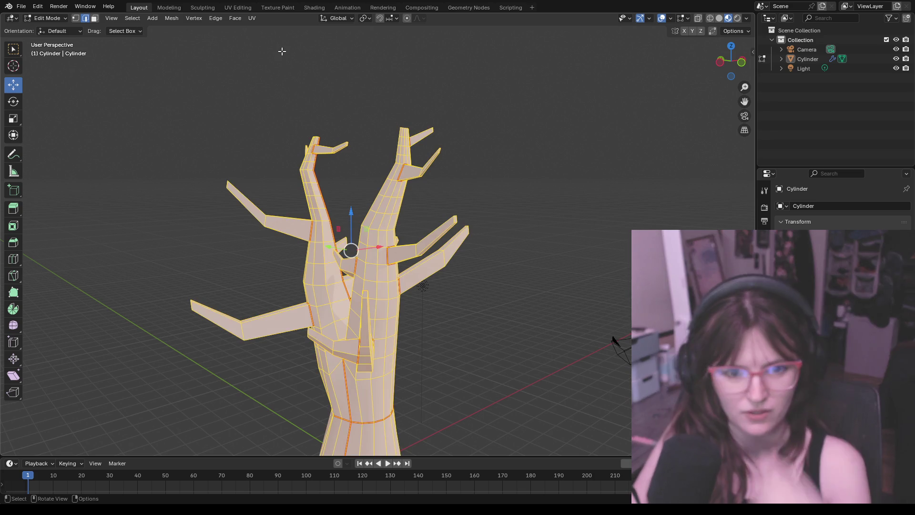
Smart UV Project the whole tree and view the islands in the UV Editing workspace
{"action": "left_click", "coordinate": [251, 18]}
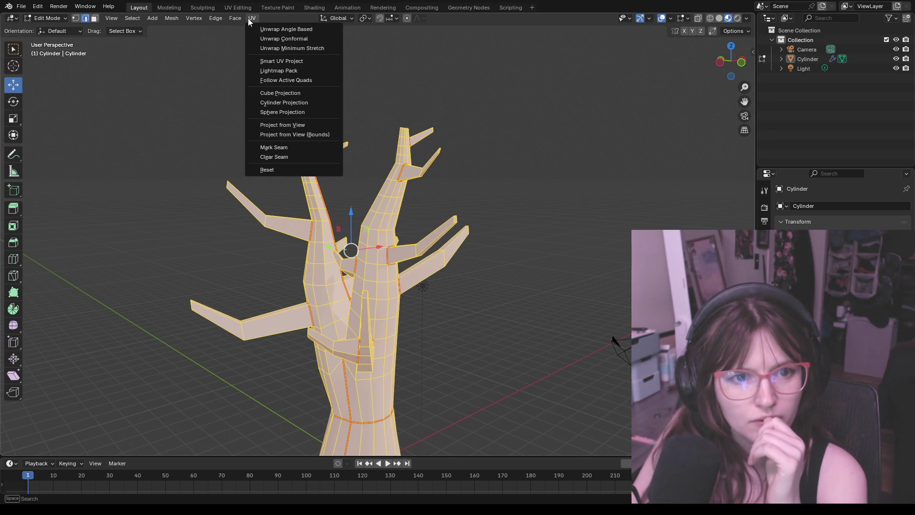
{"action": "left_click", "coordinate": [270, 60]}
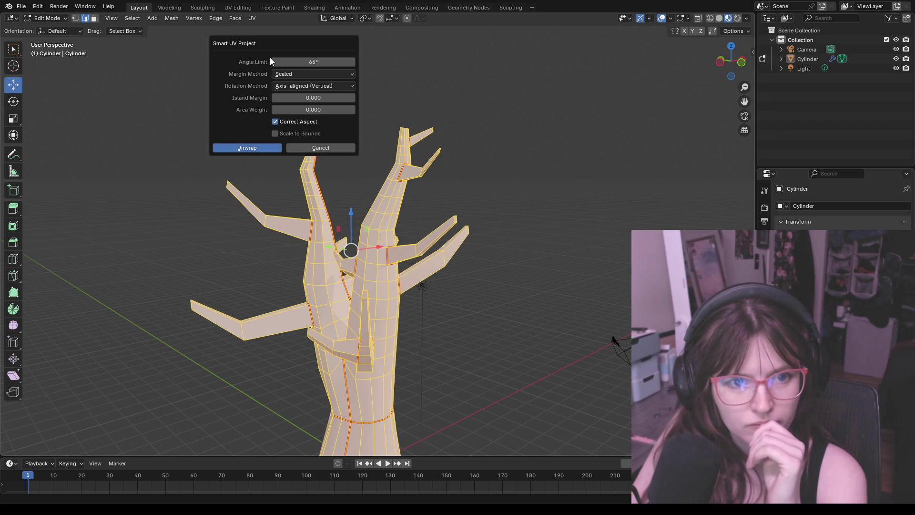
{"action": "left_click", "coordinate": [259, 148]}
{"action": "left_click", "coordinate": [238, 7]}
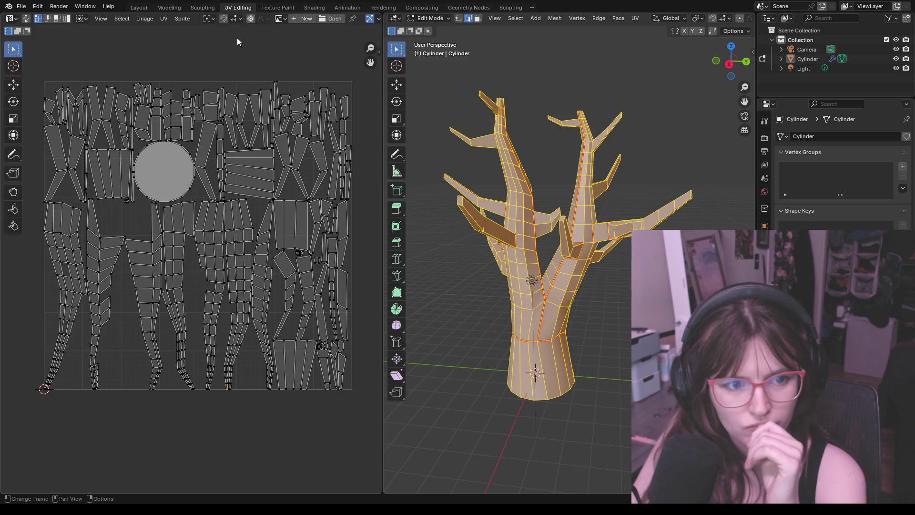
Undo the smart projection, reselect the mesh and unwrap it along the marked seams
{"action": "key", "text": "ctrl+z"}
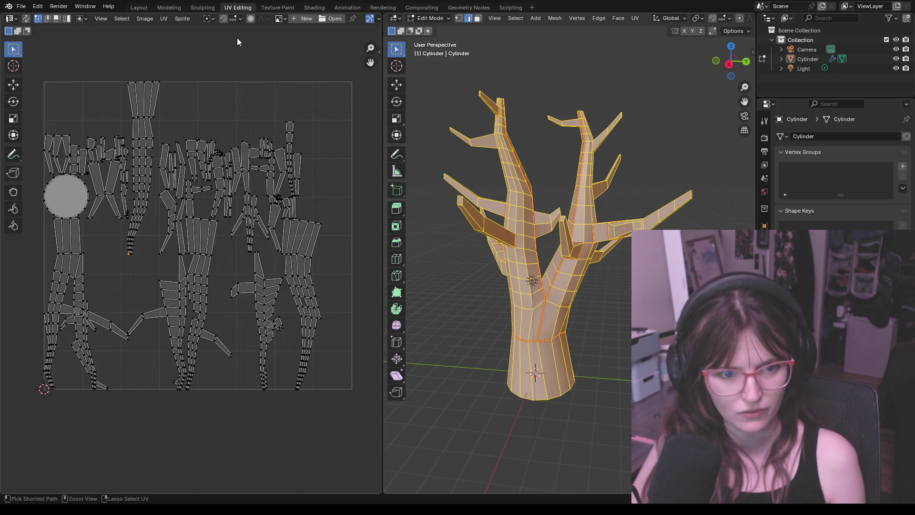
{"action": "key", "text": "ctrl+z"}
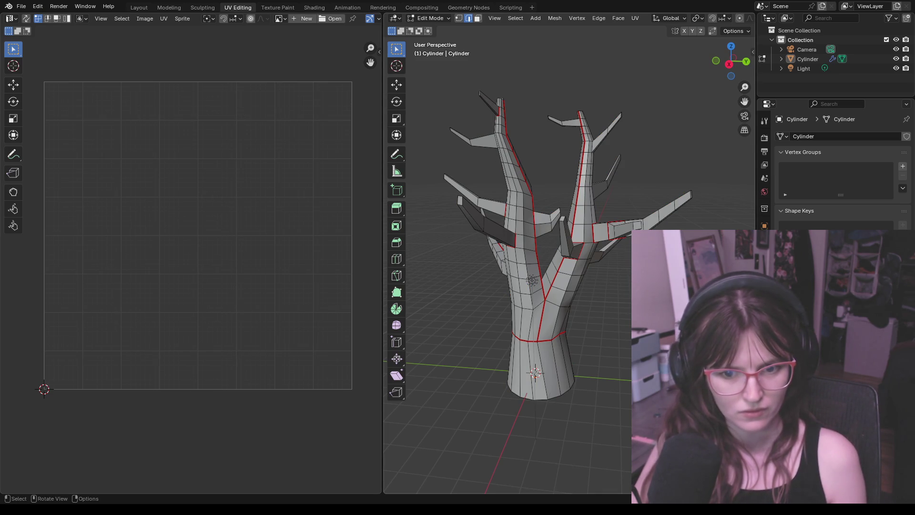
{"action": "key", "text": "a"}
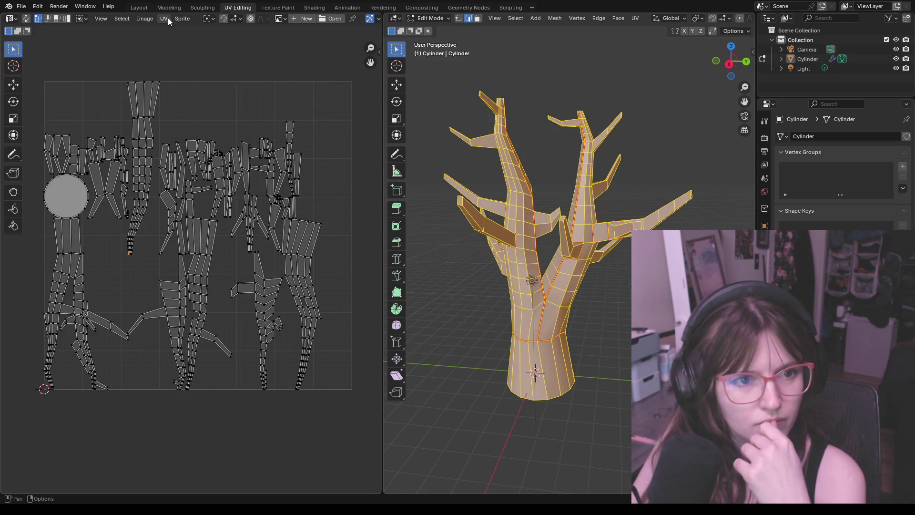
{"action": "left_click", "coordinate": [166, 18]}
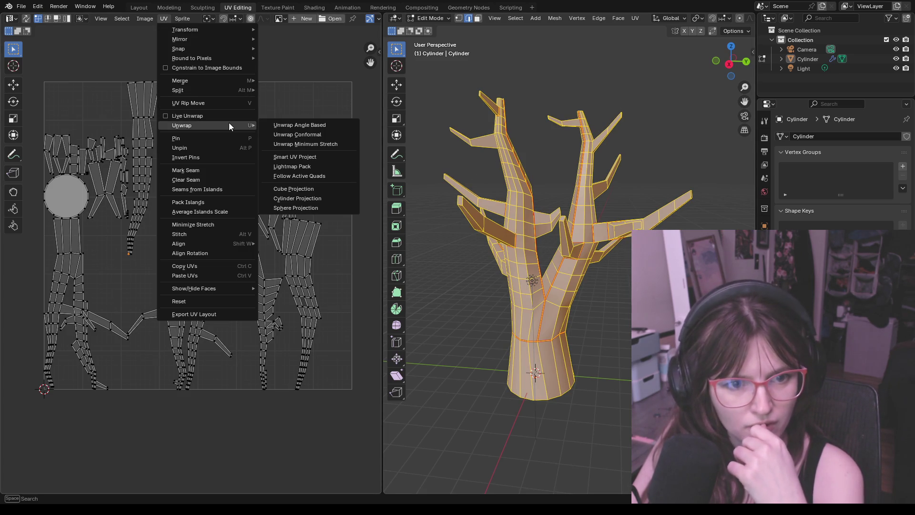
{"action": "left_click", "coordinate": [291, 124]}
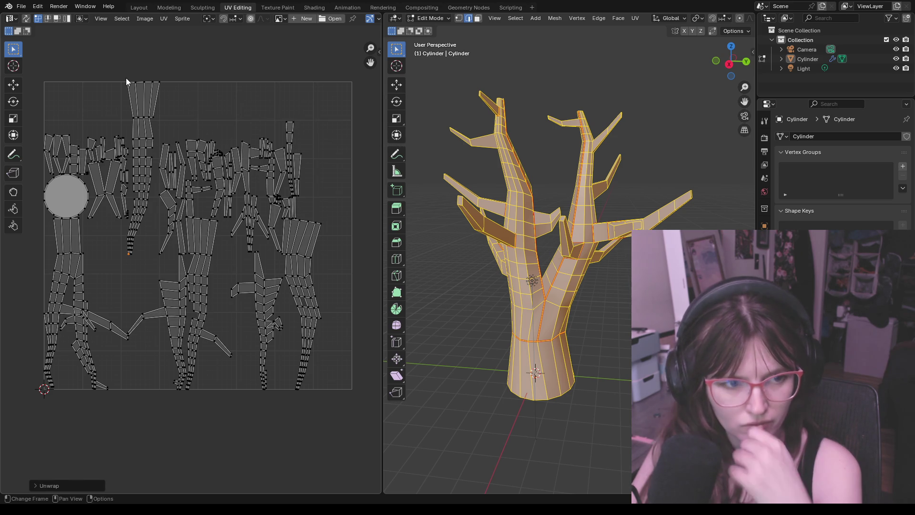
Select all UV islands and re-unwrap with angle-based unwrapping
{"action": "key", "text": "a"}
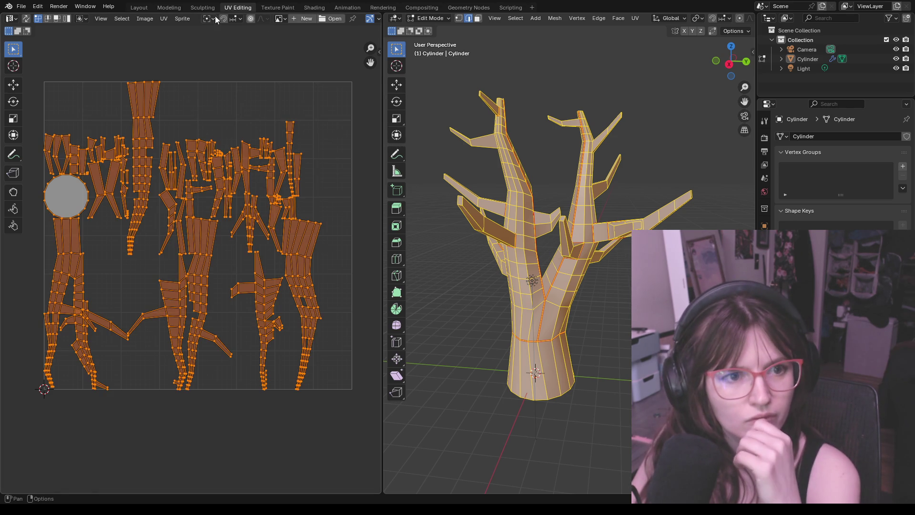
{"action": "left_click", "coordinate": [164, 18]}
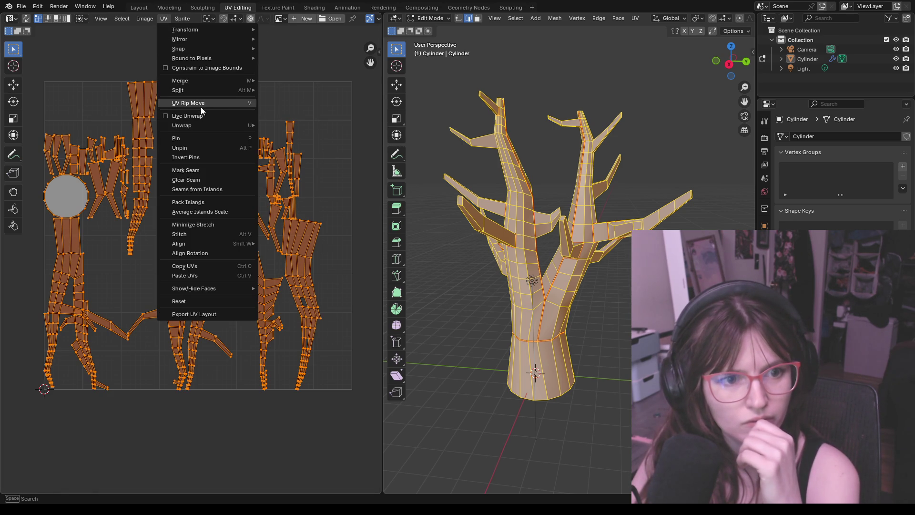
{"action": "mouse_move", "coordinate": [182, 125]}
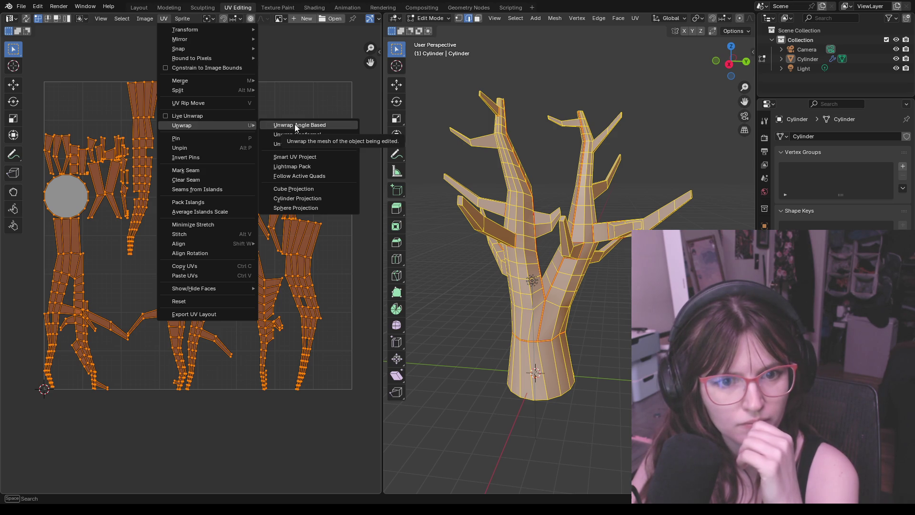
{"action": "left_click", "coordinate": [294, 125]}
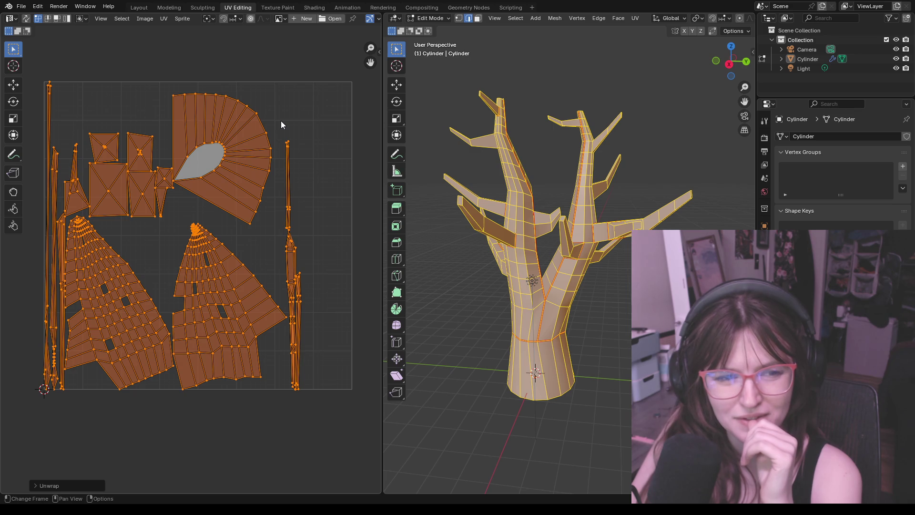
{"action": "left_click", "coordinate": [161, 20]}
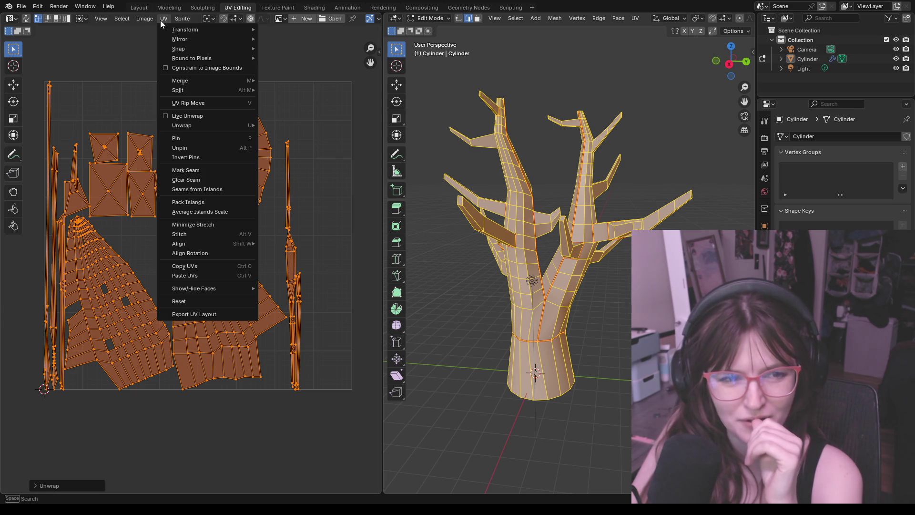
{"action": "left_click", "coordinate": [182, 125]}
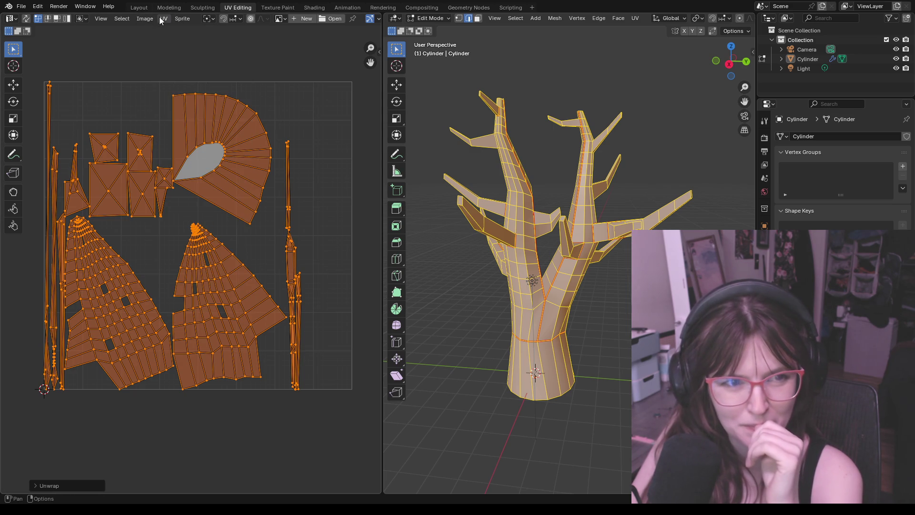
{"action": "left_click", "coordinate": [163, 19]}
{"action": "mouse_move", "coordinate": [182, 126]}
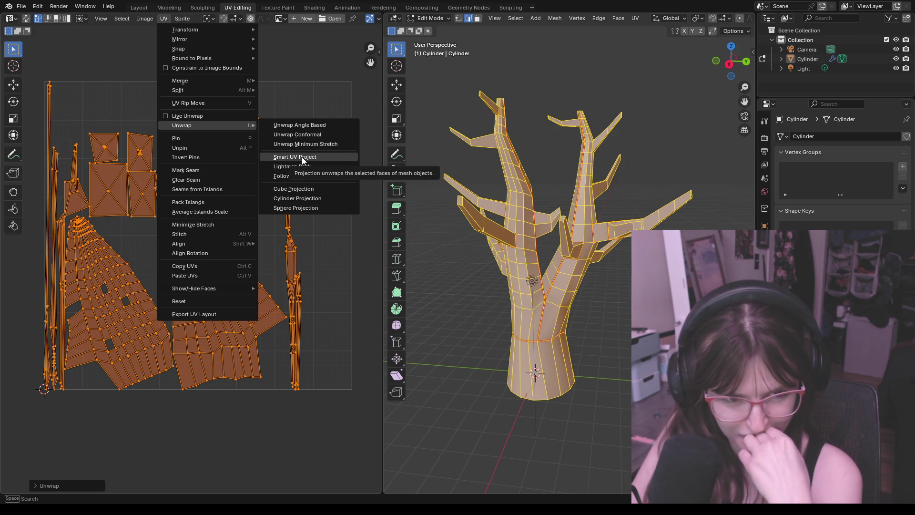
{"action": "left_click", "coordinate": [303, 187]}
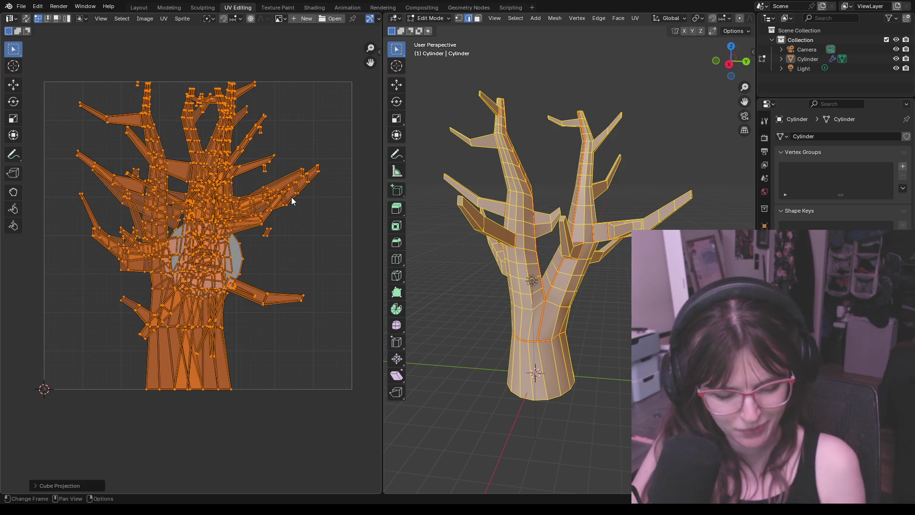
{"action": "key", "text": "ctrl+z"}
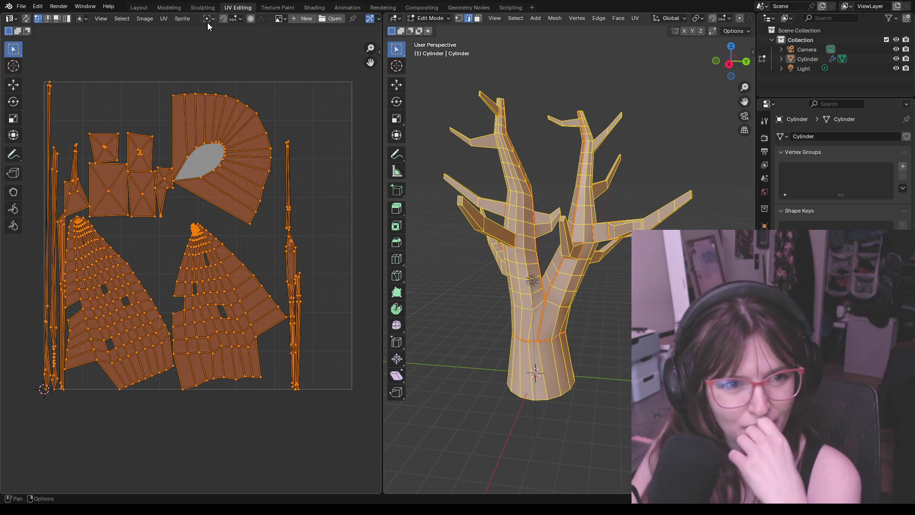
{"action": "left_click", "coordinate": [165, 18]}
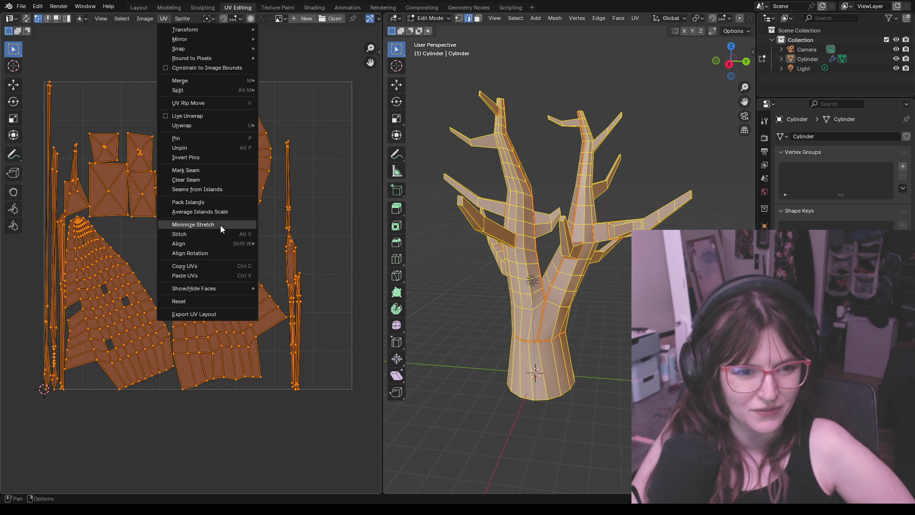
{"action": "mouse_move", "coordinate": [181, 125]}
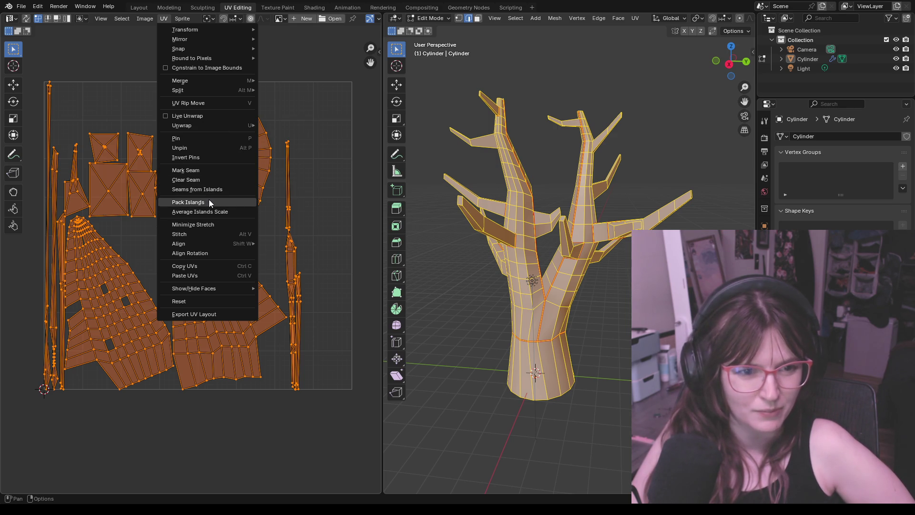
Pack the UV islands, then undo the packing and the earlier unwrap
{"action": "left_click", "coordinate": [209, 200]}
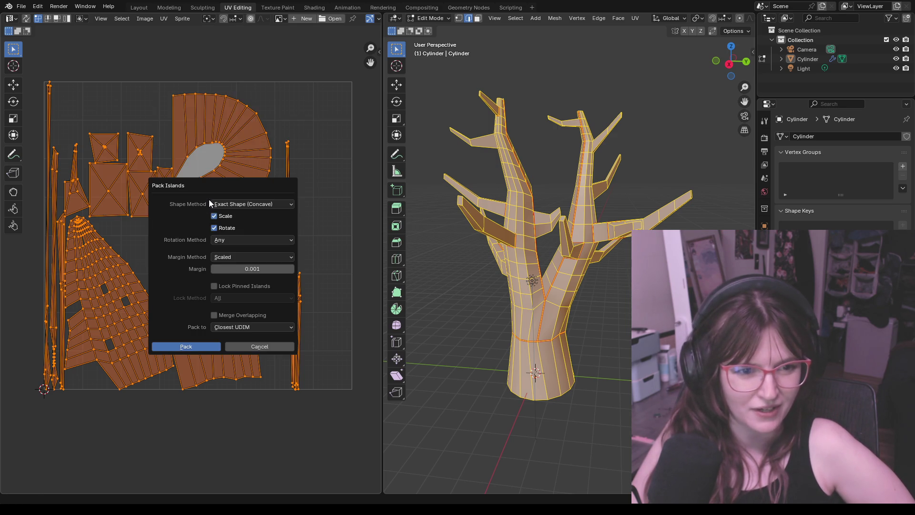
{"action": "left_click", "coordinate": [199, 348]}
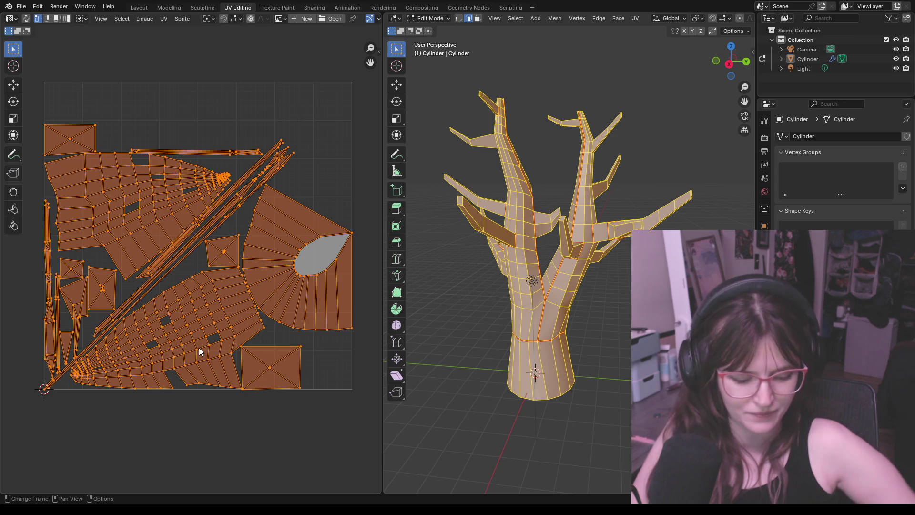
{"action": "key", "text": "ctrl+z"}
{"action": "key", "text": "ctrl+z"}
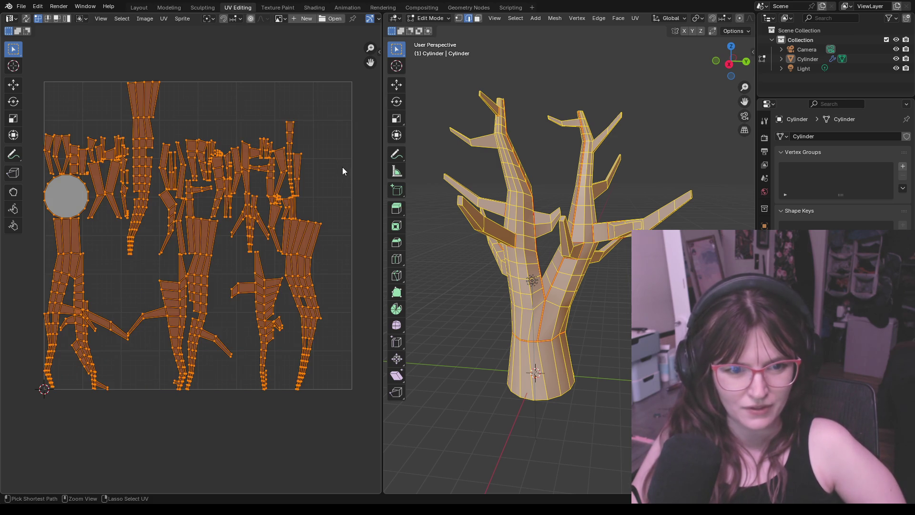
{"action": "key", "text": "ctrl+z"}
{"action": "key", "text": "ctrl+z"}
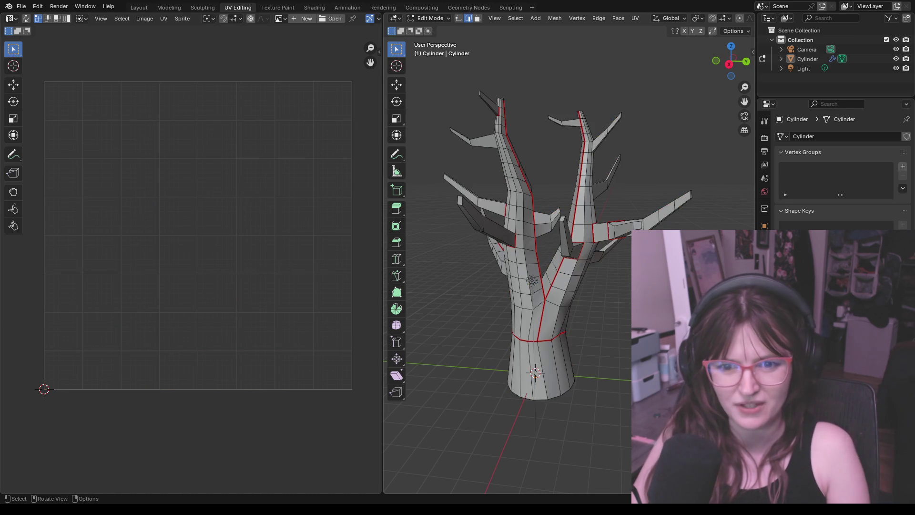
{"action": "scroll", "coordinate": [532, 280], "scroll_direction": "up", "scroll_amount": 4}
Mark a seam on the branch loop by the trunk, then on a shortest-path edge run along that branch
{"action": "middle_click_drag", "start_coordinate": [531, 281], "coordinate": [572, 246]}
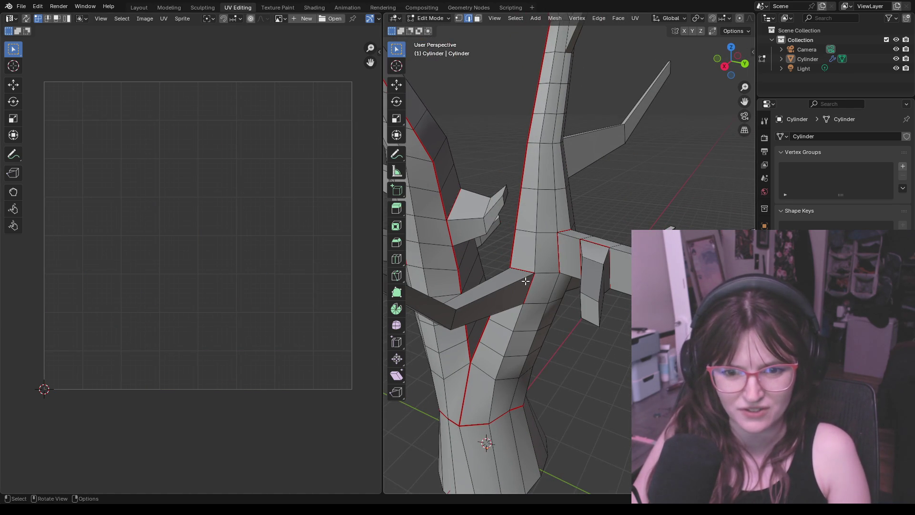
{"action": "mouse_move", "coordinate": [527, 276]}
{"action": "middle_mouse_down", "text": "shift"}
{"action": "mouse_move", "coordinate": [490, 284]}
{"action": "mouse_move", "coordinate": [509, 285]}
{"action": "middle_mouse_up", "text": "shift"}
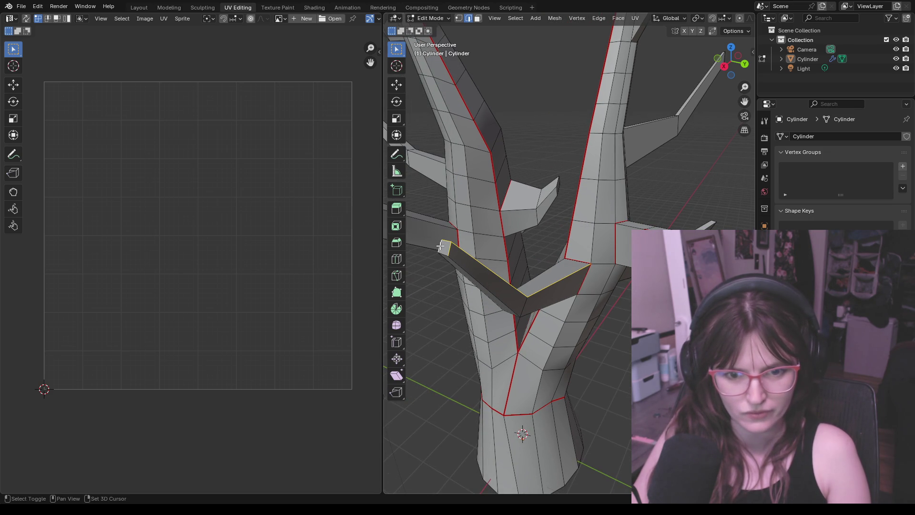
{"action": "right_click", "coordinate": [442, 246]}
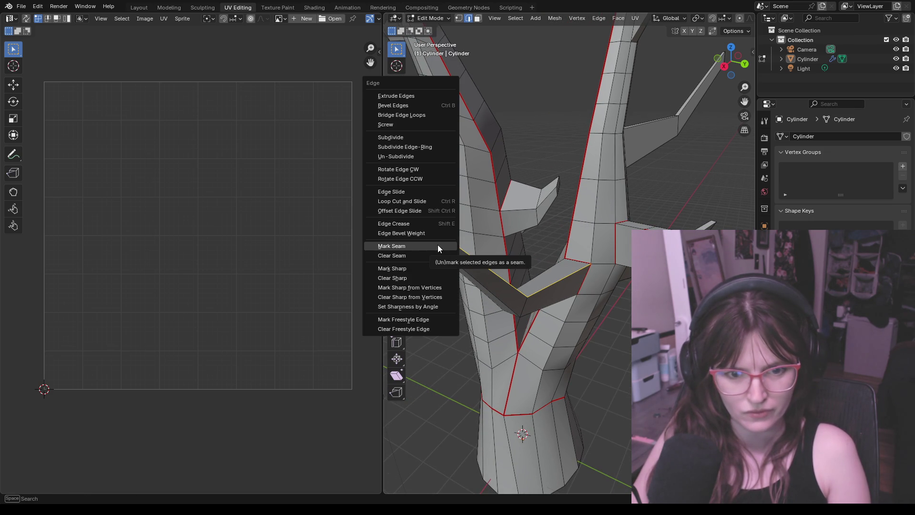
{"action": "left_click", "coordinate": [439, 245]}
{"action": "middle_click_drag", "start_coordinate": [489, 272], "coordinate": [628, 335]}
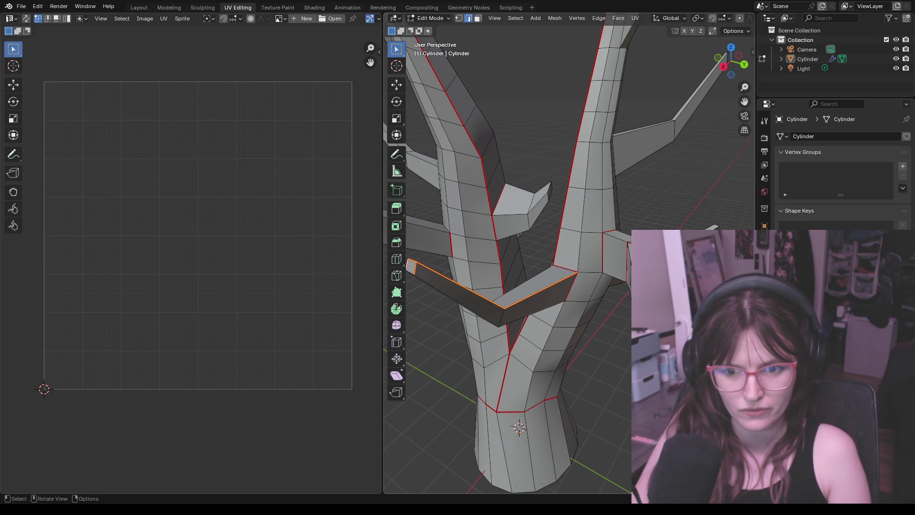
{"action": "left_click", "coordinate": [628, 335], "text": "ctrl"}
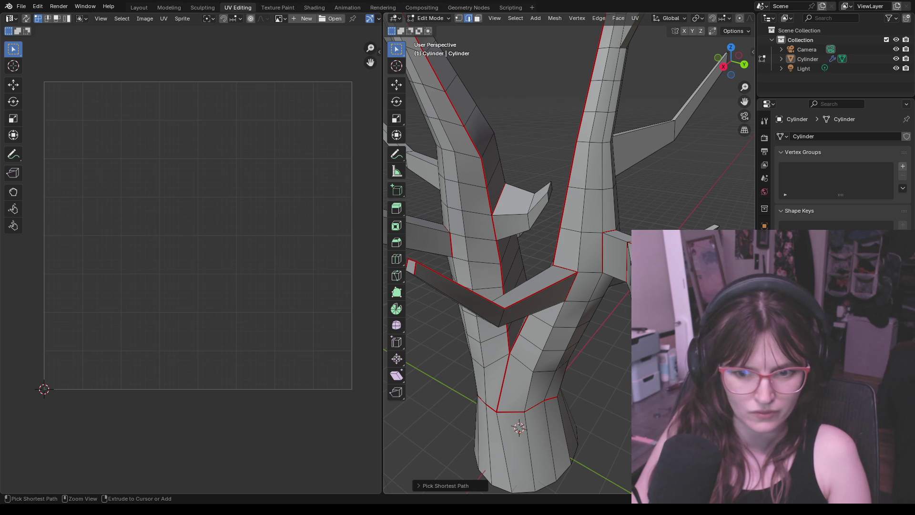
{"action": "key", "text": "ctrl"}
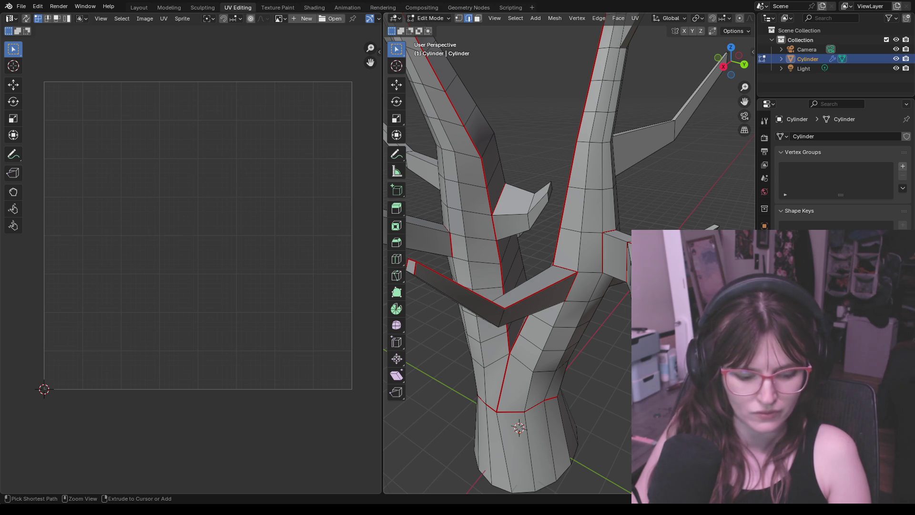
{"action": "key", "text": "ctrl+e"}
{"action": "left_click", "coordinate": [612, 345]}
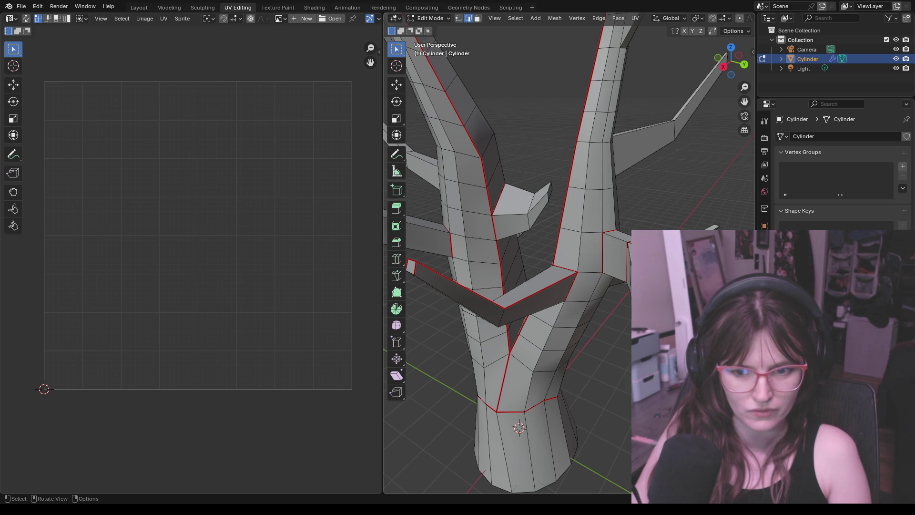
Mark seams at another branch joint and on a branch edge loop seen from the other side
{"action": "middle_click_drag", "start_coordinate": [515, 286], "coordinate": [494, 300]}
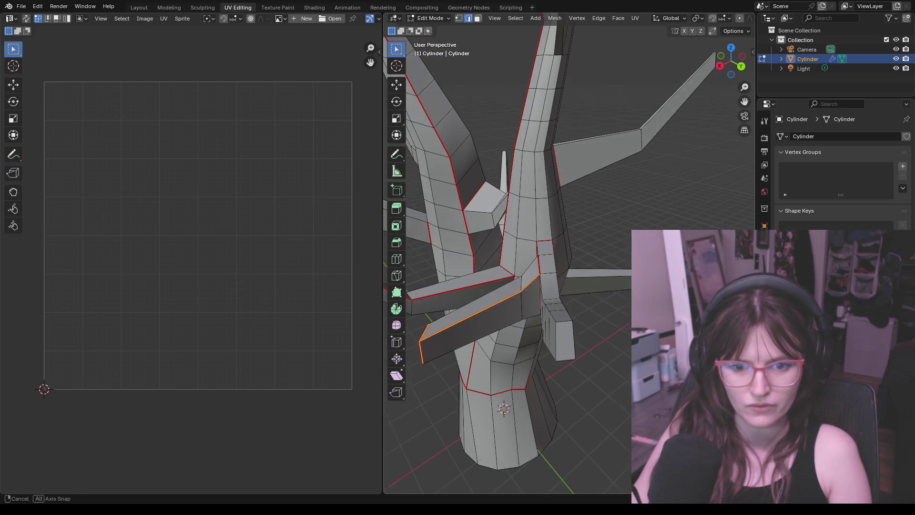
{"action": "middle_click_drag", "start_coordinate": [622, 317], "coordinate": [628, 352]}
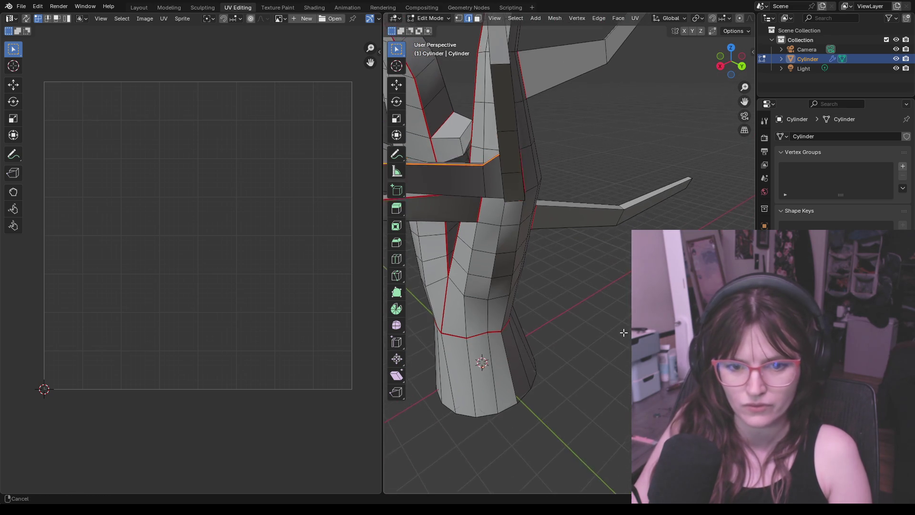
{"action": "mouse_move", "coordinate": [628, 353]}
{"action": "middle_mouse_down"}
{"action": "mouse_move", "coordinate": [643, 357]}
{"action": "mouse_move", "coordinate": [626, 330]}
{"action": "mouse_move", "coordinate": [607, 332]}
{"action": "mouse_move", "coordinate": [619, 331]}
{"action": "middle_mouse_up"}
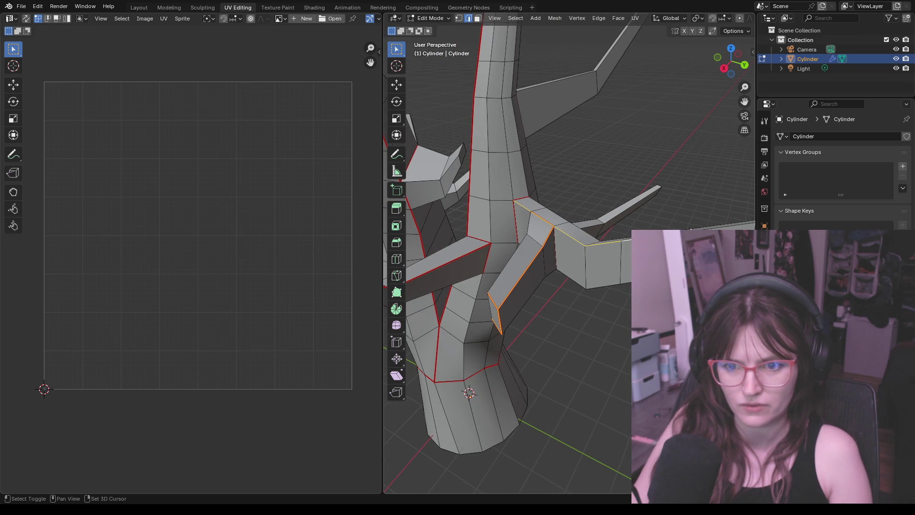
{"action": "middle_click_drag", "start_coordinate": [619, 331], "coordinate": [549, 249]}
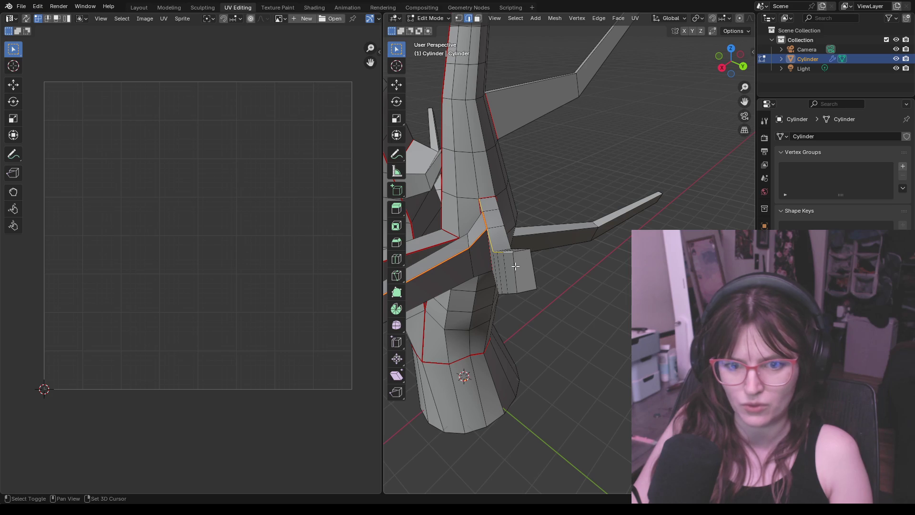
{"action": "left_click", "coordinate": [529, 259], "text": "shift"}
{"action": "right_click", "coordinate": [529, 259]}
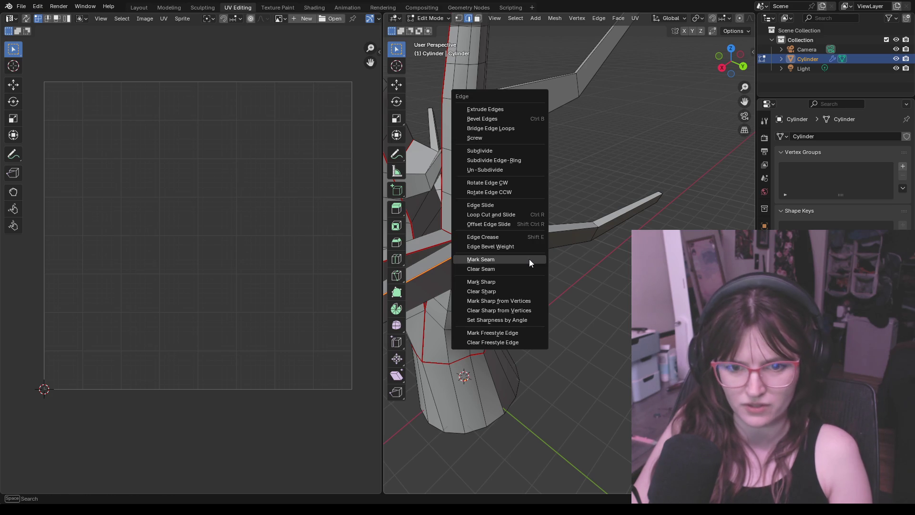
{"action": "left_click", "coordinate": [529, 259]}
{"action": "mouse_move", "coordinate": [597, 291]}
{"action": "middle_mouse_down"}
{"action": "mouse_move", "coordinate": [535, 273]}
{"action": "mouse_move", "coordinate": [515, 227]}
{"action": "middle_mouse_up"}
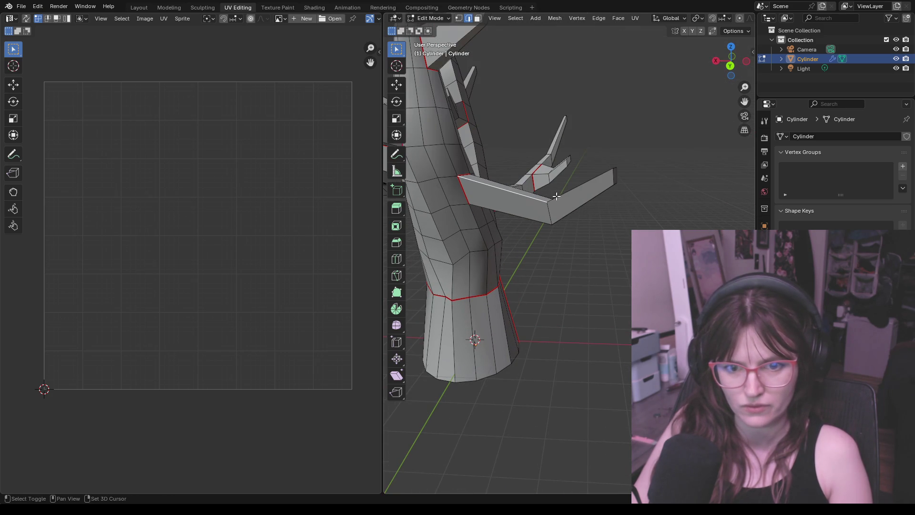
{"action": "middle_click_drag", "start_coordinate": [609, 206], "coordinate": [543, 193]}
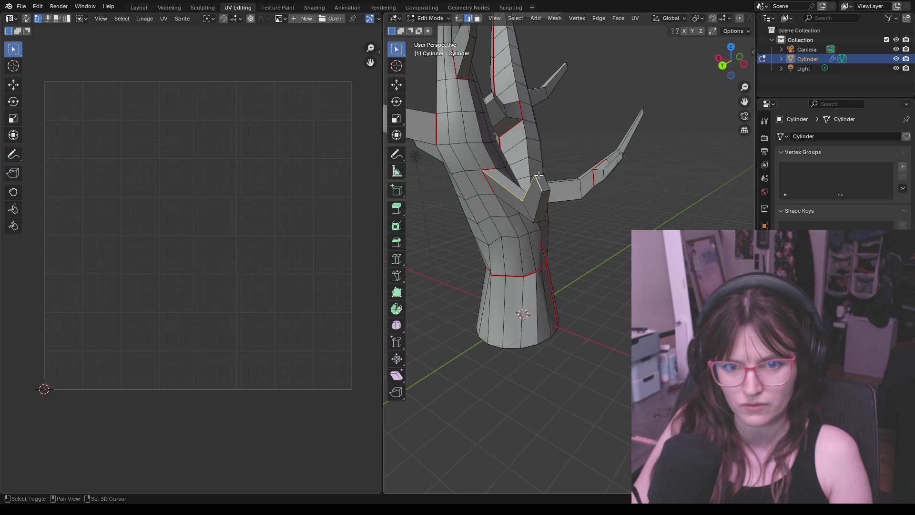
{"action": "right_click", "coordinate": [564, 193]}
{"action": "left_click", "coordinate": [564, 194]}
Mark seams on the branch edges beneath the canopy and on a further edge selection
{"action": "mouse_move", "coordinate": [564, 193]}
{"action": "middle_mouse_down"}
{"action": "mouse_move", "coordinate": [582, 204]}
{"action": "mouse_move", "coordinate": [539, 231]}
{"action": "mouse_move", "coordinate": [509, 216]}
{"action": "mouse_move", "coordinate": [558, 158]}
{"action": "middle_mouse_up"}
{"action": "middle_click_drag", "start_coordinate": [598, 102], "coordinate": [730, 207]}
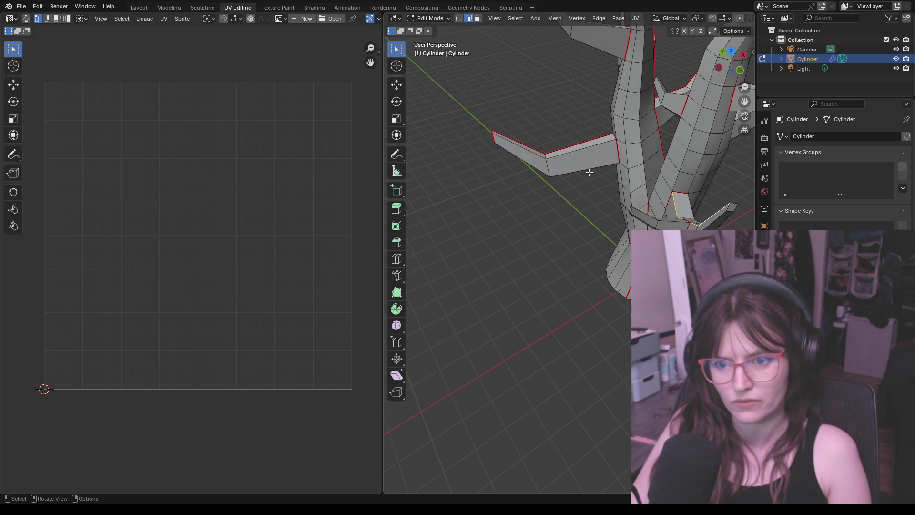
{"action": "right_click", "coordinate": [739, 210]}
{"action": "left_click", "coordinate": [740, 211]}
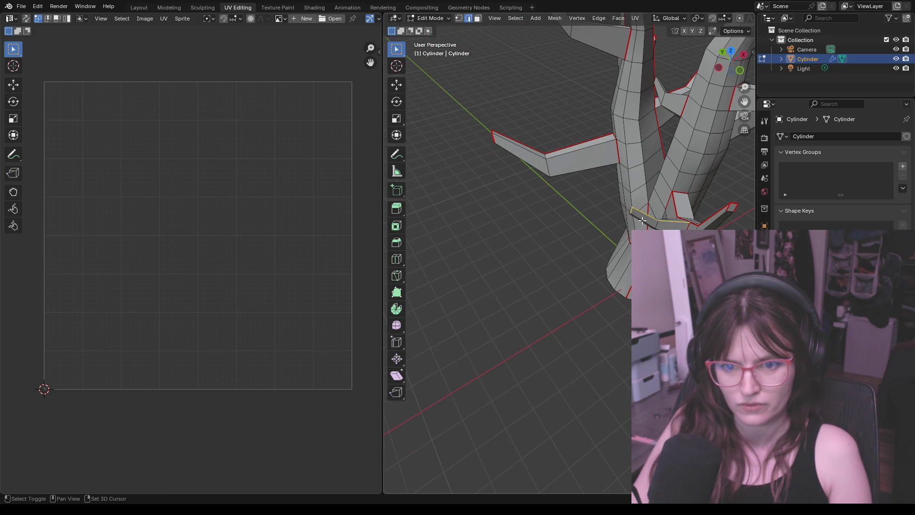
{"action": "middle_click_drag", "start_coordinate": [636, 213], "coordinate": [691, 188]}
{"action": "scroll", "coordinate": [690, 187], "scroll_direction": "down", "scroll_amount": 4}
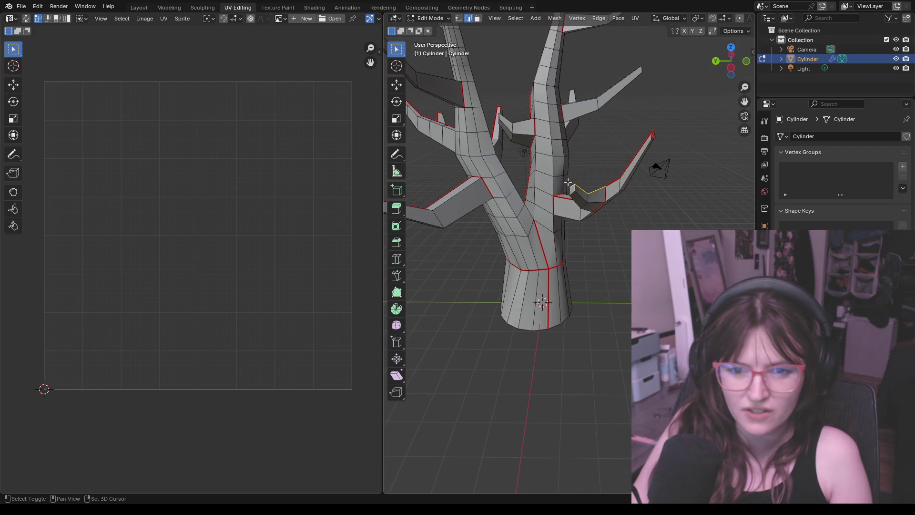
{"action": "key", "text": "ctrl+e"}
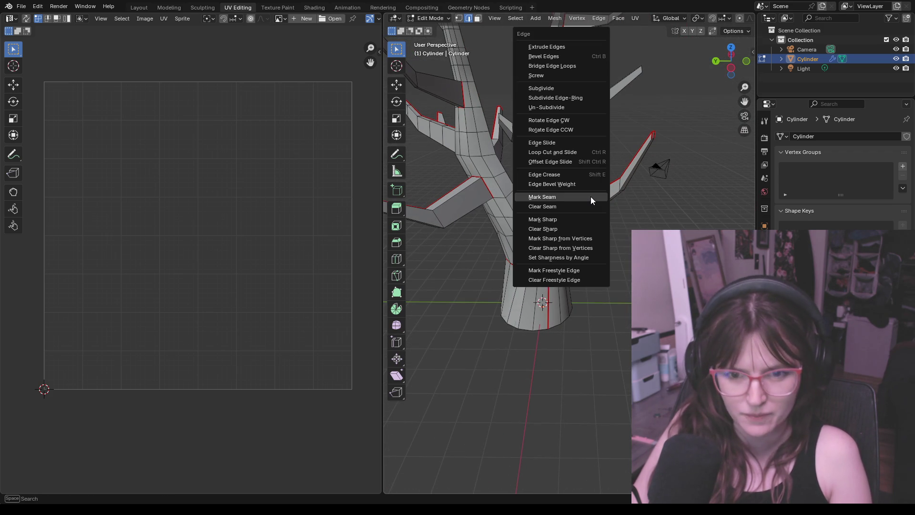
{"action": "left_click", "coordinate": [591, 197]}
Select an edge on the next branch and mark its edge loop as a seam
{"action": "mouse_move", "coordinate": [591, 197]}
{"action": "middle_mouse_down"}
{"action": "mouse_move", "coordinate": [685, 211]}
{"action": "mouse_move", "coordinate": [565, 279]}
{"action": "mouse_move", "coordinate": [577, 217]}
{"action": "mouse_move", "coordinate": [627, 210]}
{"action": "mouse_move", "coordinate": [612, 251]}
{"action": "middle_mouse_up"}
{"action": "scroll", "coordinate": [526, 258], "scroll_direction": "up", "scroll_amount": 3}
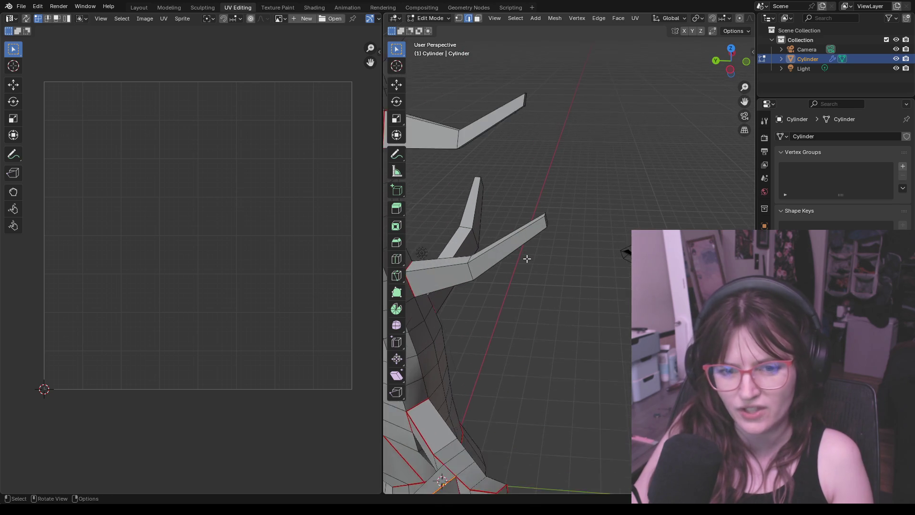
{"action": "scroll", "coordinate": [526, 258], "scroll_direction": "up", "scroll_amount": 2}
{"action": "left_click", "coordinate": [527, 263], "text": "shift"}
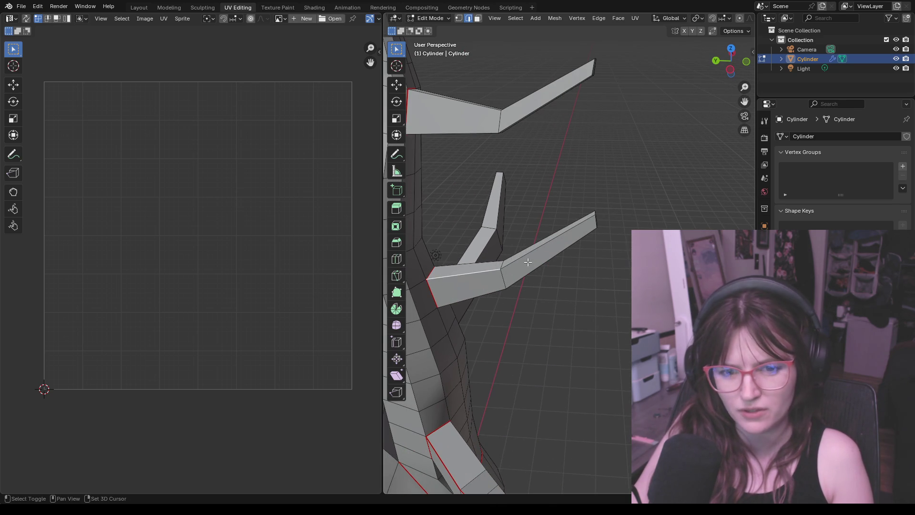
{"action": "scroll", "coordinate": [594, 213], "scroll_direction": "down", "scroll_amount": 2}
{"action": "middle_click_drag", "start_coordinate": [615, 219], "coordinate": [604, 251]}
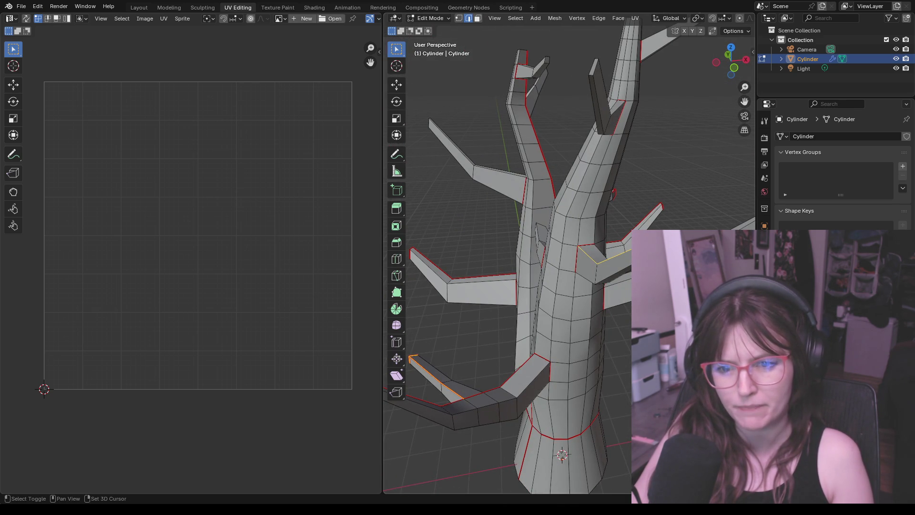
{"action": "key", "text": "ctrl+e"}
{"action": "left_click", "coordinate": [602, 251]}
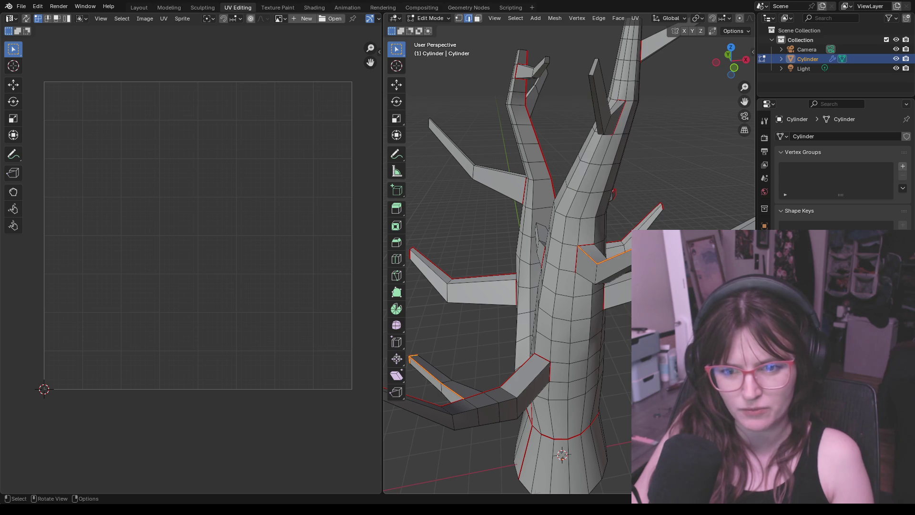
{"action": "mouse_move", "coordinate": [602, 250]}
{"action": "middle_mouse_down"}
{"action": "mouse_move", "coordinate": [530, 199]}
{"action": "mouse_move", "coordinate": [546, 218]}
{"action": "middle_mouse_up"}
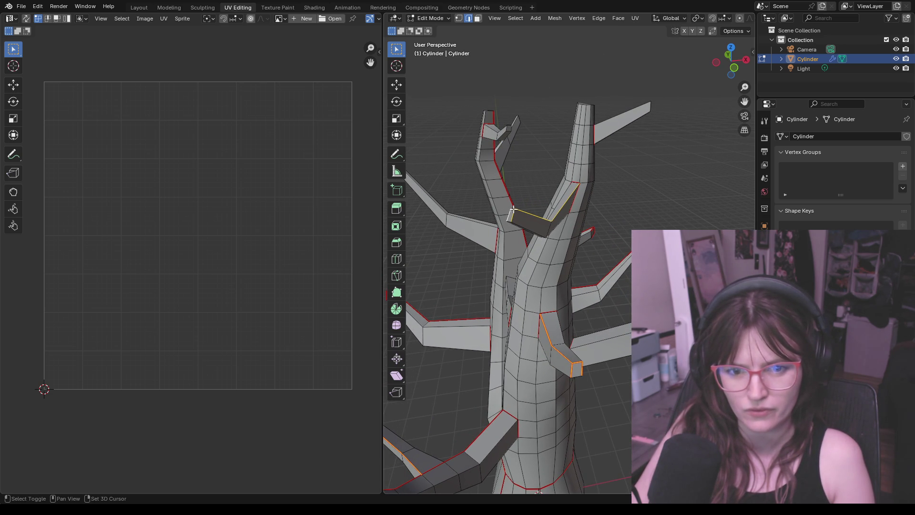
Mark the selected branch edge loop as a seam after re-angling the view
{"action": "key", "text": "ctrl+e"}
{"action": "mouse_move", "coordinate": [625, 219]}
{"action": "middle_mouse_down"}
{"action": "mouse_move", "coordinate": [565, 216]}
{"action": "mouse_move", "coordinate": [581, 277]}
{"action": "middle_mouse_up"}
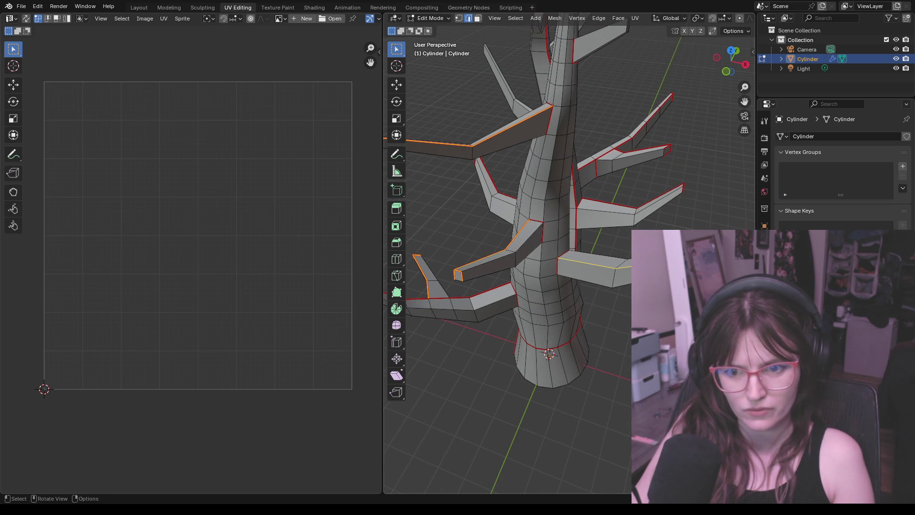
{"action": "middle_click_drag", "start_coordinate": [581, 277], "coordinate": [618, 277]}
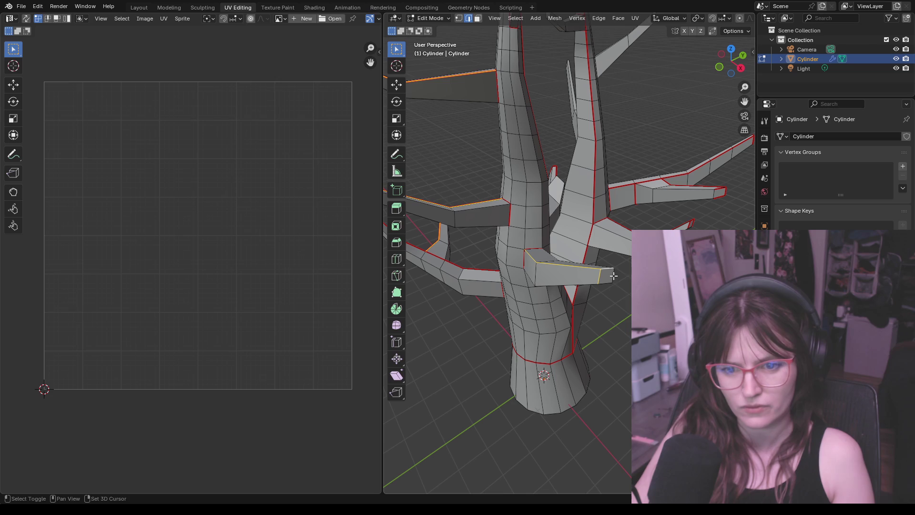
{"action": "key", "text": "ctrl+e"}
{"action": "left_click", "coordinate": [613, 279]}
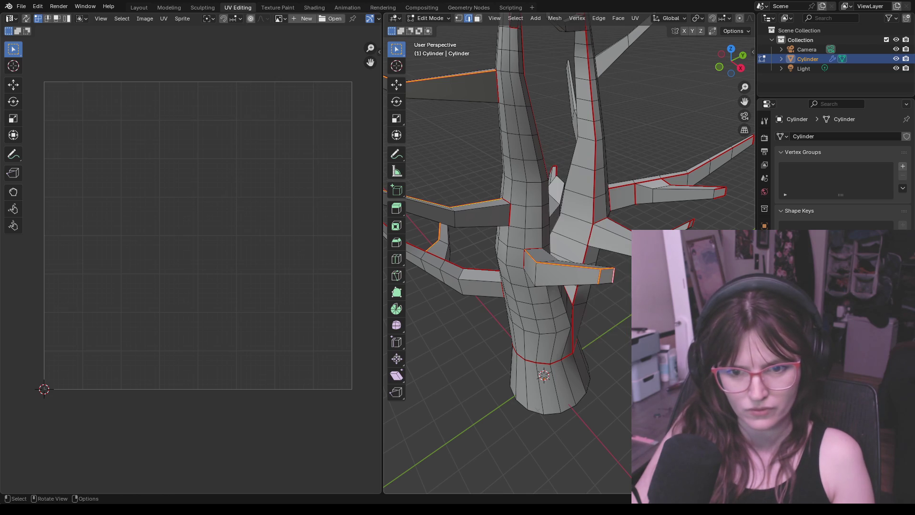
Select an edge on an upper branch and mark those edges as seams
{"action": "mouse_move", "coordinate": [551, 181]}
{"action": "middle_mouse_down"}
{"action": "mouse_move", "coordinate": [499, 302]}
{"action": "mouse_move", "coordinate": [593, 307]}
{"action": "middle_mouse_up"}
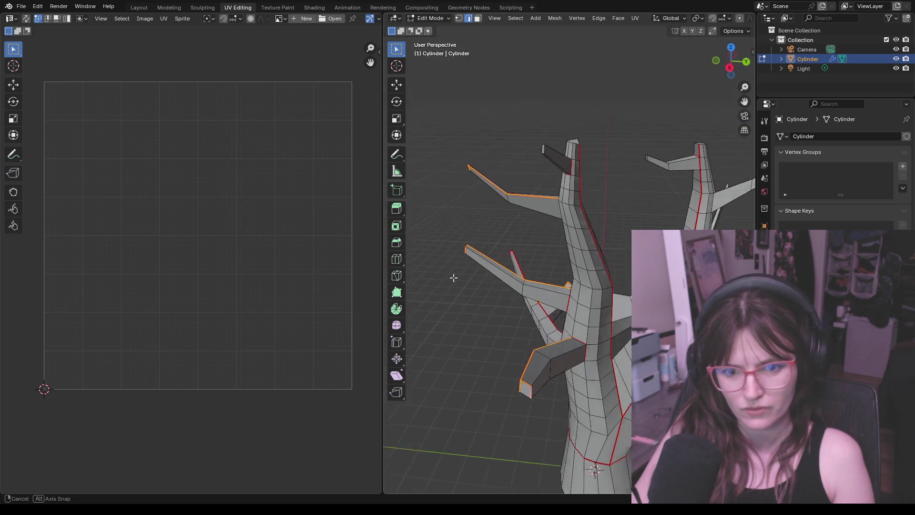
{"action": "middle_click_drag", "start_coordinate": [593, 306], "coordinate": [448, 255]}
{"action": "left_click", "coordinate": [567, 311], "text": "shift"}
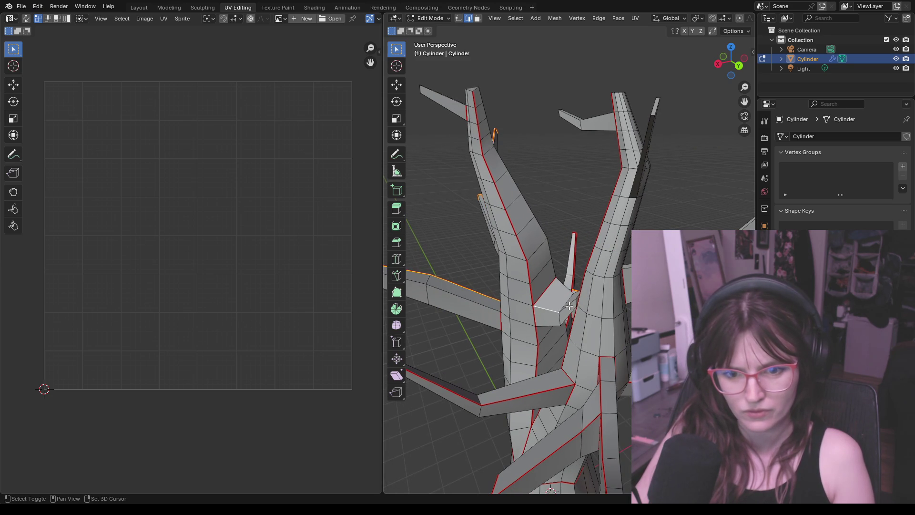
{"action": "middle_click_drag", "start_coordinate": [569, 306], "coordinate": [568, 303]}
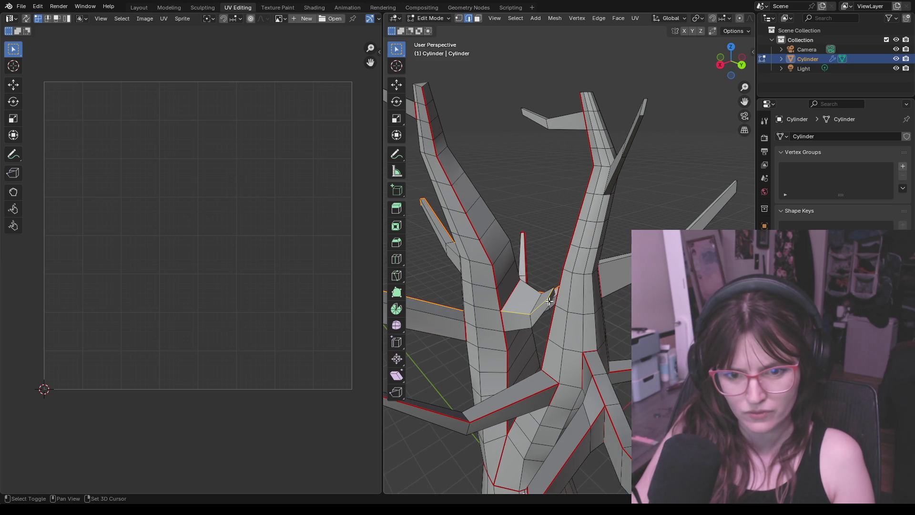
{"action": "key", "text": "ctrl+e"}
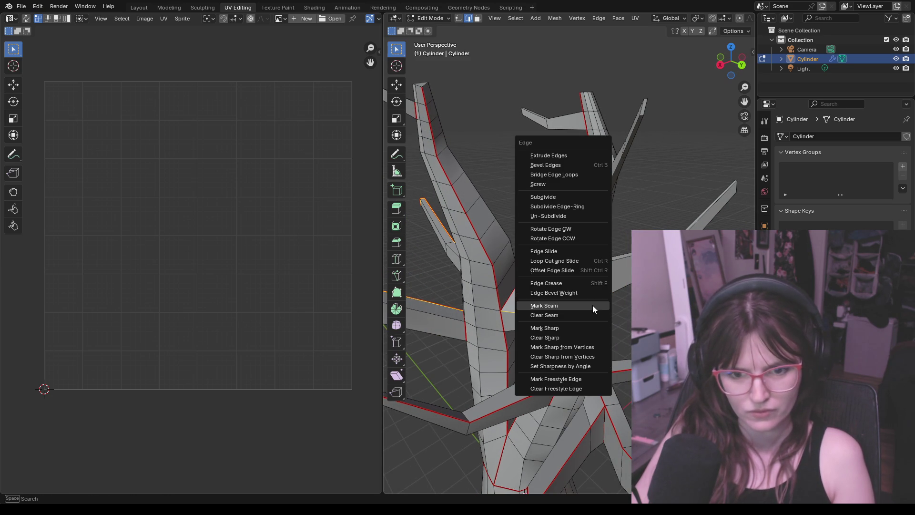
{"action": "left_click", "coordinate": [592, 305]}
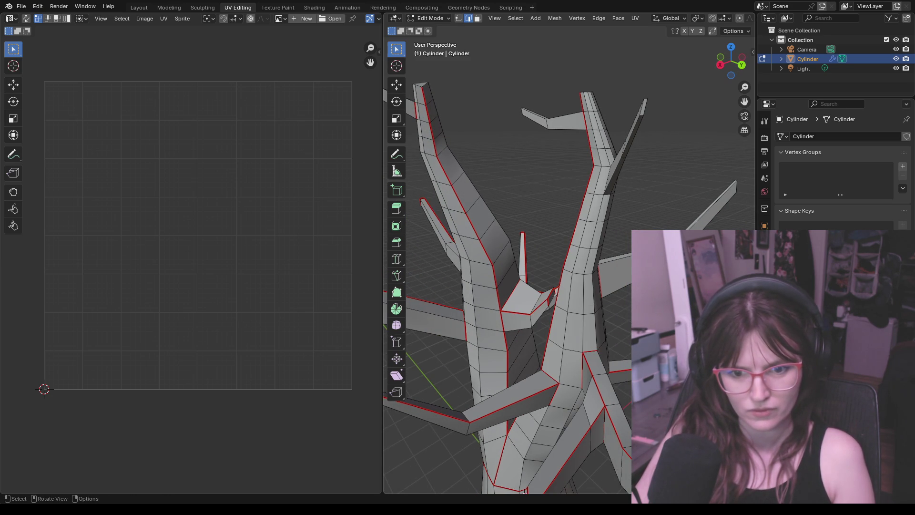
Mark seams on the selected edges of the lower branches
{"action": "middle_click_drag", "start_coordinate": [593, 305], "coordinate": [565, 300]}
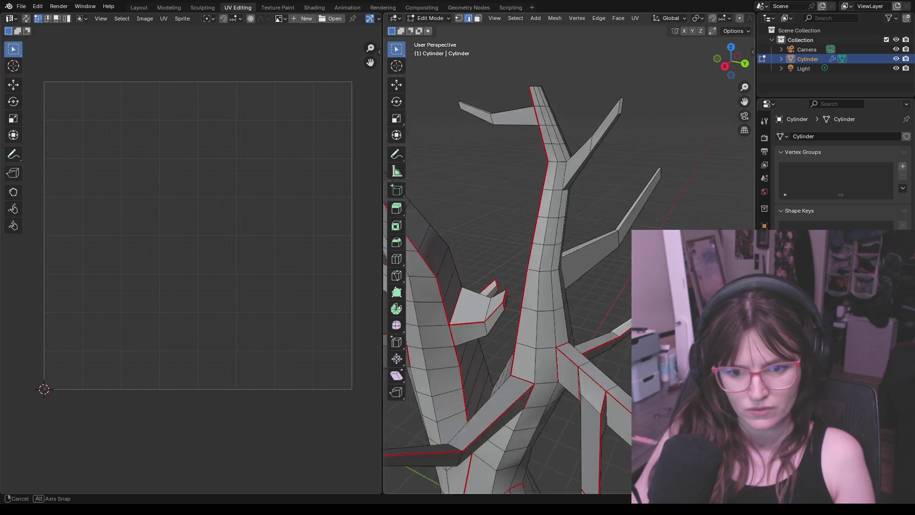
{"action": "mouse_move", "coordinate": [565, 300]}
{"action": "middle_mouse_down"}
{"action": "mouse_move", "coordinate": [613, 351]}
{"action": "mouse_move", "coordinate": [496, 326]}
{"action": "mouse_move", "coordinate": [496, 290]}
{"action": "middle_mouse_up"}
{"action": "mouse_move", "coordinate": [575, 223]}
{"action": "middle_mouse_down"}
{"action": "mouse_move", "coordinate": [510, 211]}
{"action": "mouse_move", "coordinate": [511, 179]}
{"action": "mouse_move", "coordinate": [513, 188]}
{"action": "middle_mouse_up"}
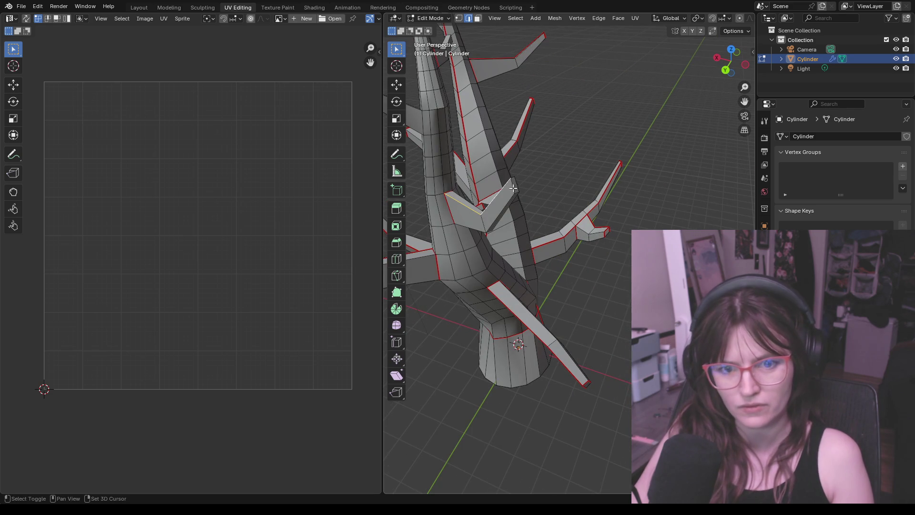
{"action": "key", "text": "ctrl+e"}
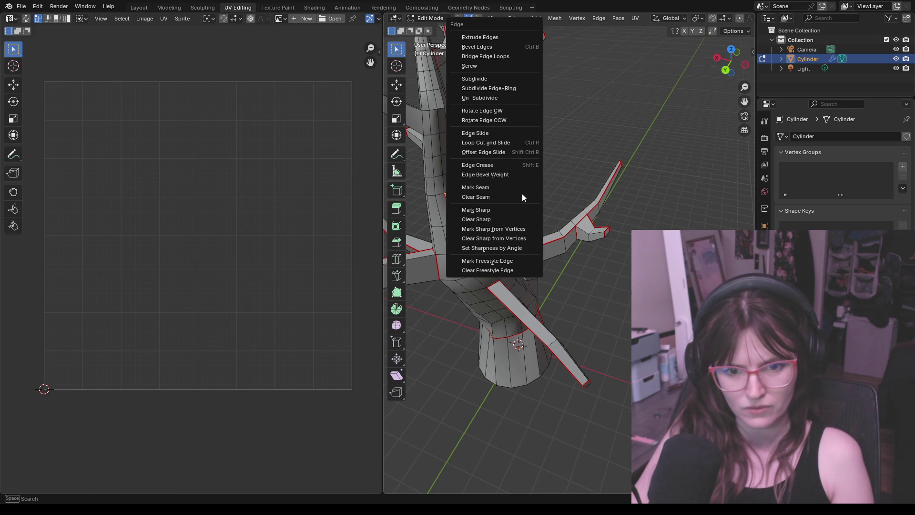
{"action": "left_click", "coordinate": [500, 189]}
Mark another branch-base edge loop as a seam with the whole tree in view
{"action": "middle_click_drag", "start_coordinate": [499, 189], "coordinate": [565, 289]}
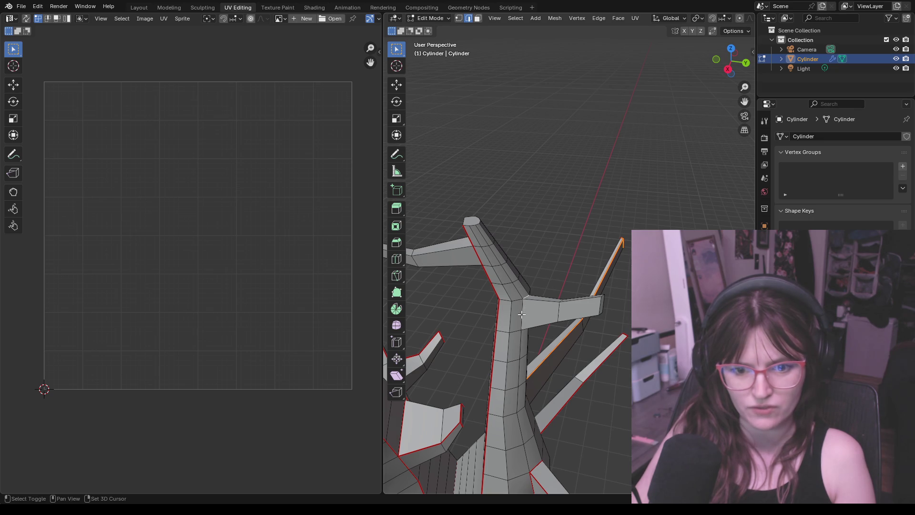
{"action": "mouse_move", "coordinate": [525, 330]}
{"action": "middle_mouse_down"}
{"action": "mouse_move", "coordinate": [494, 288]}
{"action": "mouse_move", "coordinate": [524, 344]}
{"action": "middle_mouse_up"}
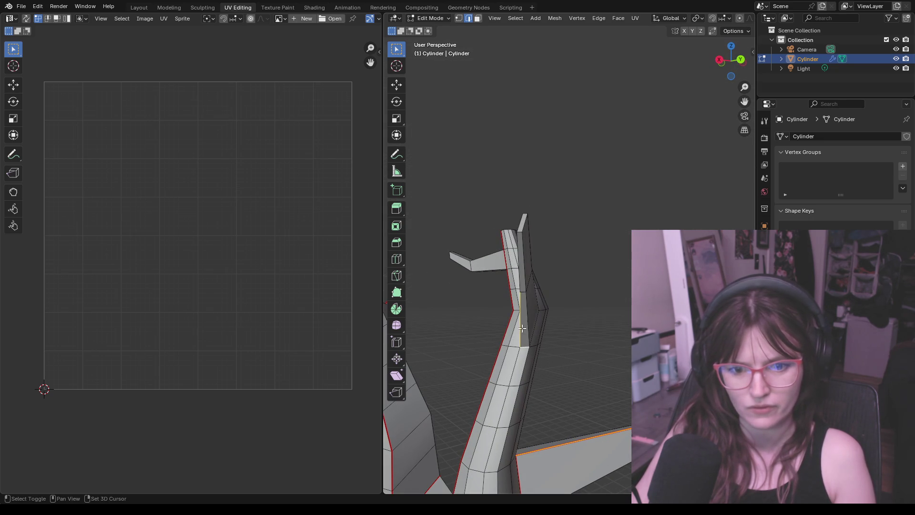
{"action": "scroll", "coordinate": [545, 323], "scroll_direction": "down", "scroll_amount": 4}
{"action": "middle_click_drag", "start_coordinate": [487, 362], "coordinate": [504, 370]}
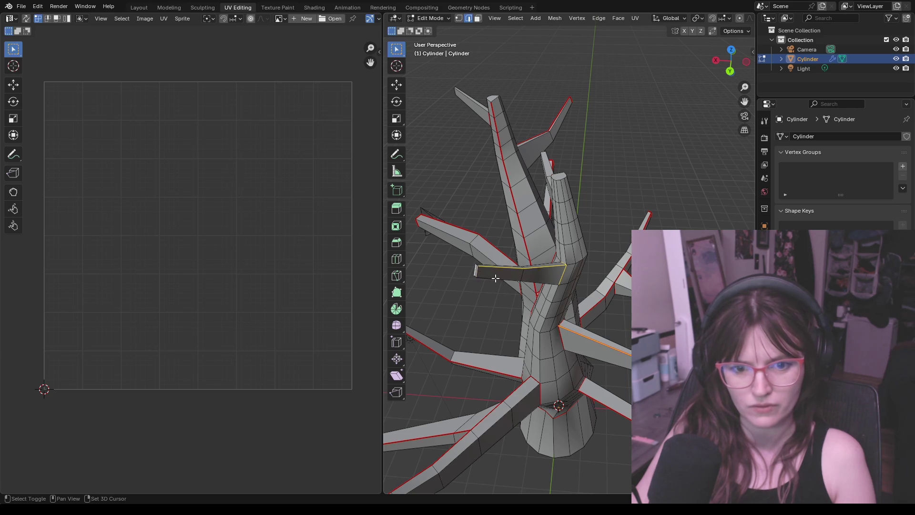
{"action": "key", "text": "ctrl+e"}
{"action": "left_click", "coordinate": [527, 279]}
{"action": "mouse_move", "coordinate": [617, 236]}
{"action": "middle_mouse_down"}
{"action": "mouse_move", "coordinate": [629, 247]}
{"action": "mouse_move", "coordinate": [516, 168]}
{"action": "middle_mouse_up"}
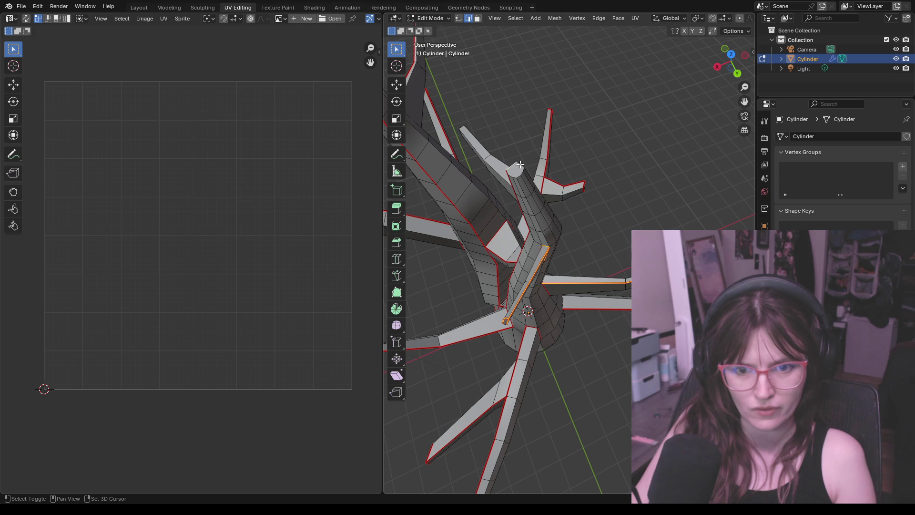
Mark seams on the highlighted branch edge loop and on the upright branch's edge
{"action": "middle_click_drag", "start_coordinate": [521, 169], "coordinate": [597, 194]}
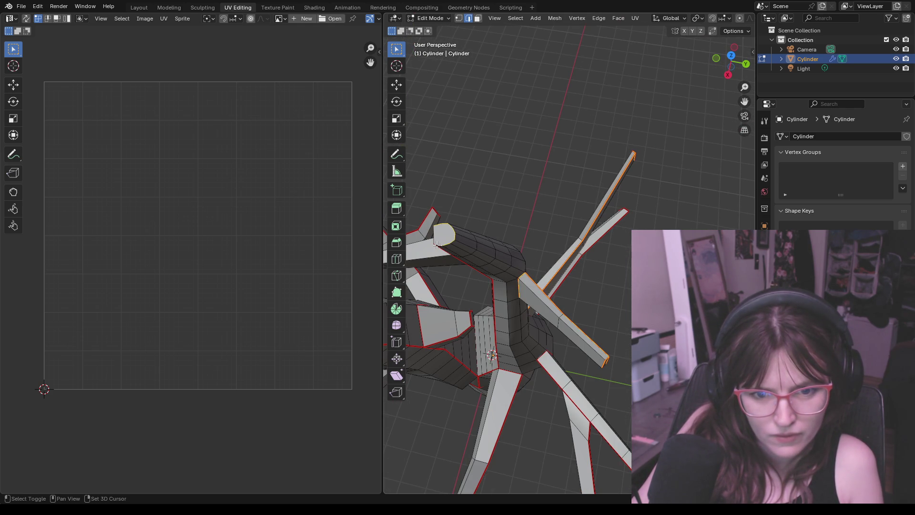
{"action": "key", "text": "ctrl+e"}
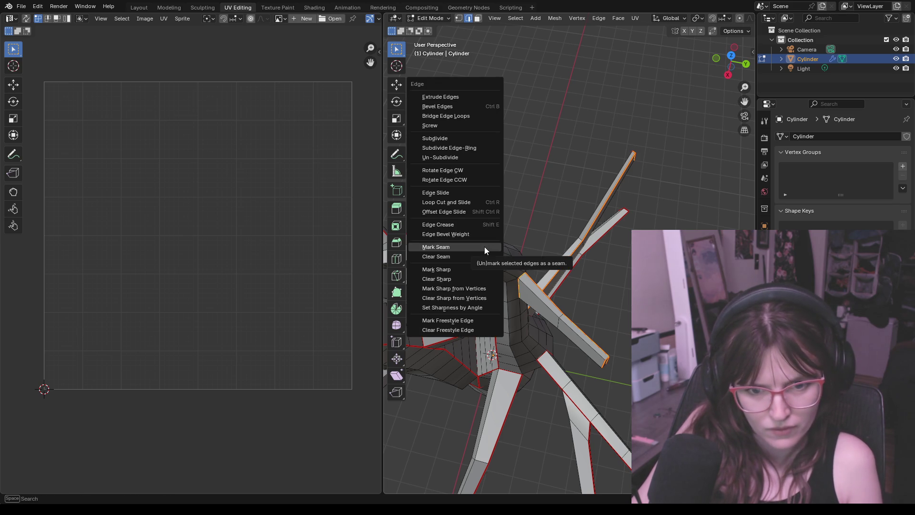
{"action": "left_click", "coordinate": [484, 246]}
{"action": "mouse_move", "coordinate": [495, 244]}
{"action": "middle_mouse_down"}
{"action": "mouse_move", "coordinate": [484, 250]}
{"action": "mouse_move", "coordinate": [604, 284]}
{"action": "middle_mouse_up"}
{"action": "scroll", "coordinate": [501, 243], "scroll_direction": "up", "scroll_amount": 5}
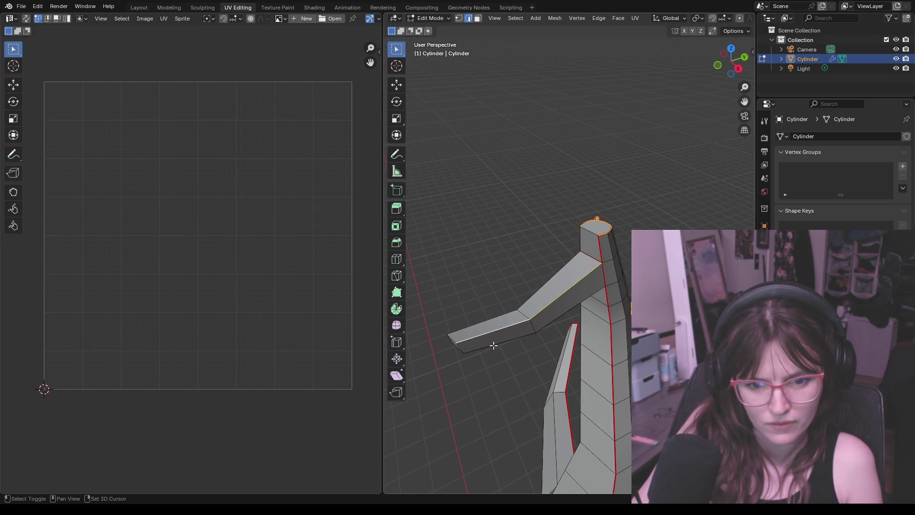
{"action": "middle_click_drag", "start_coordinate": [494, 344], "coordinate": [551, 317]}
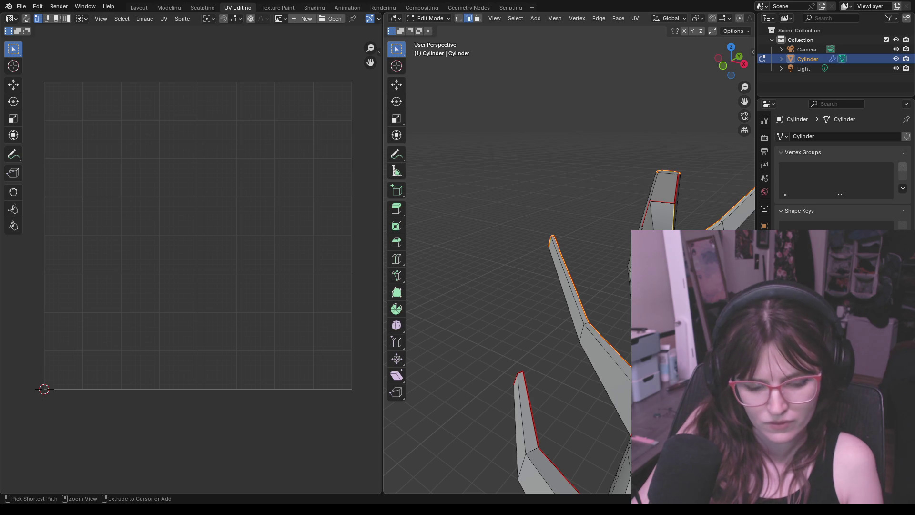
{"action": "key", "text": "ctrl+e"}
{"action": "left_click", "coordinate": [622, 244]}
Mark the top loop of another branch as a seam
{"action": "mouse_move", "coordinate": [559, 201]}
{"action": "middle_mouse_down"}
{"action": "mouse_move", "coordinate": [501, 287]}
{"action": "mouse_move", "coordinate": [580, 261]}
{"action": "middle_mouse_up"}
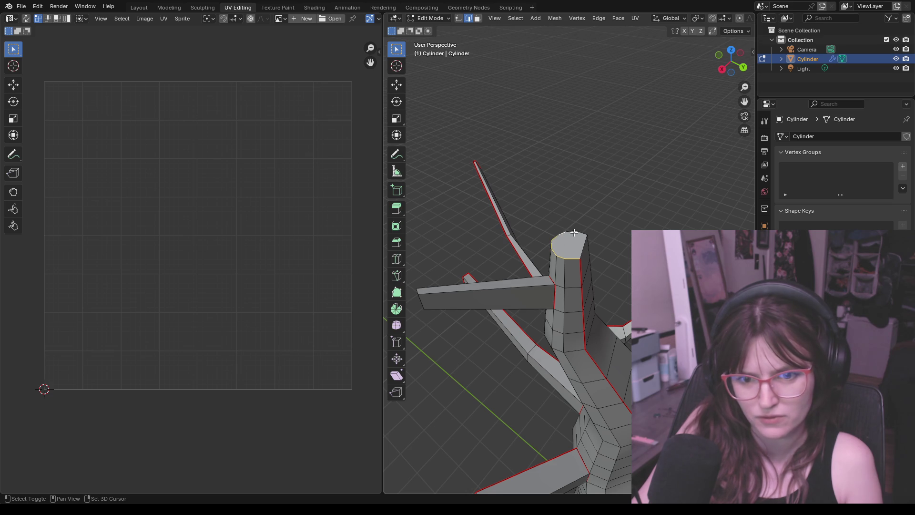
{"action": "middle_click_drag", "start_coordinate": [602, 241], "coordinate": [601, 254]}
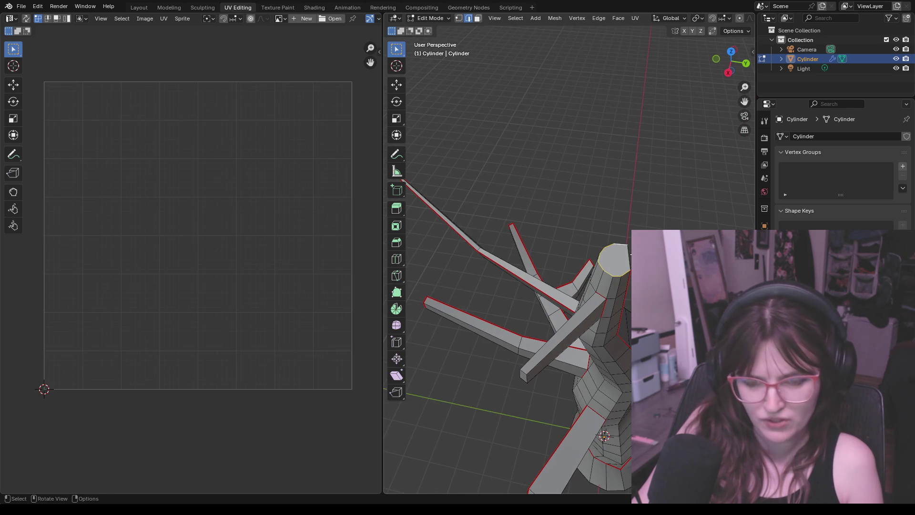
{"action": "key", "text": "ctrl+e"}
{"action": "left_click", "coordinate": [615, 254]}
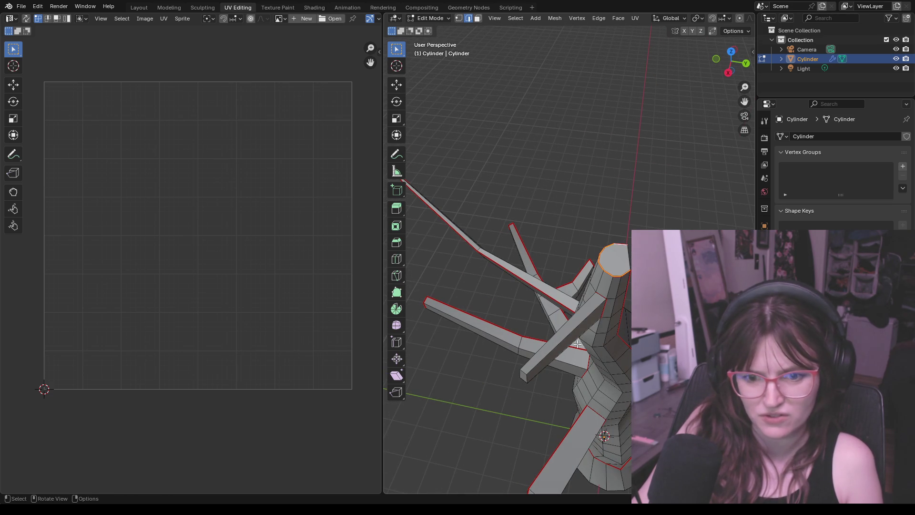
Mark the edge running along the branch as a seam, then inspect the tree from above
{"action": "middle_click_drag", "start_coordinate": [581, 342], "coordinate": [599, 306]}
{"action": "left_click", "coordinate": [592, 293], "text": "shift"}
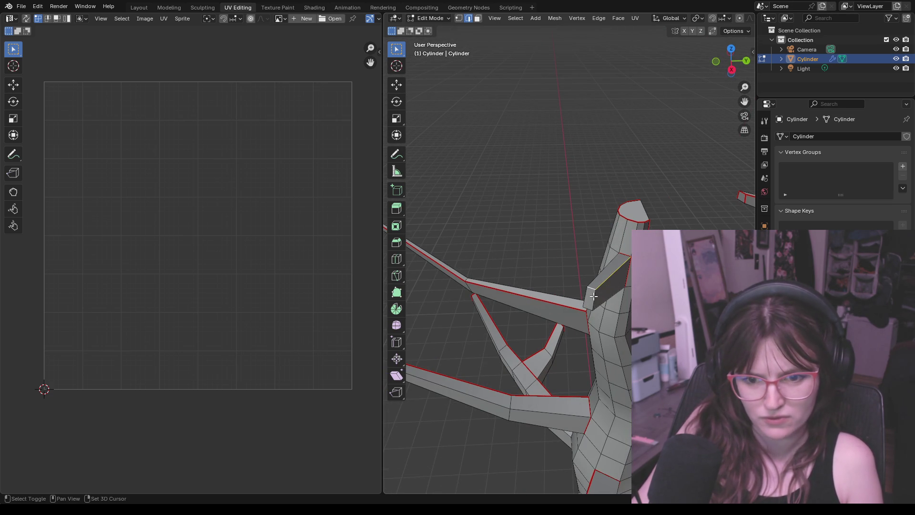
{"action": "key", "text": "ctrl+e"}
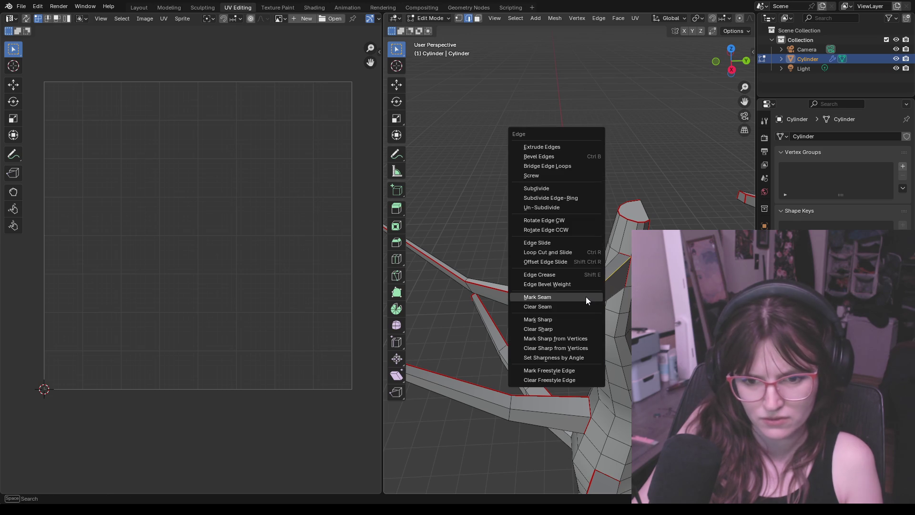
{"action": "left_click", "coordinate": [585, 296]}
{"action": "mouse_move", "coordinate": [586, 296]}
{"action": "middle_mouse_down"}
{"action": "mouse_move", "coordinate": [615, 343]}
{"action": "mouse_move", "coordinate": [602, 327]}
{"action": "mouse_move", "coordinate": [643, 358]}
{"action": "middle_mouse_up"}
{"action": "mouse_move", "coordinate": [593, 380]}
{"action": "middle_mouse_down"}
{"action": "mouse_move", "coordinate": [628, 430]}
{"action": "mouse_move", "coordinate": [494, 404]}
{"action": "middle_mouse_up"}
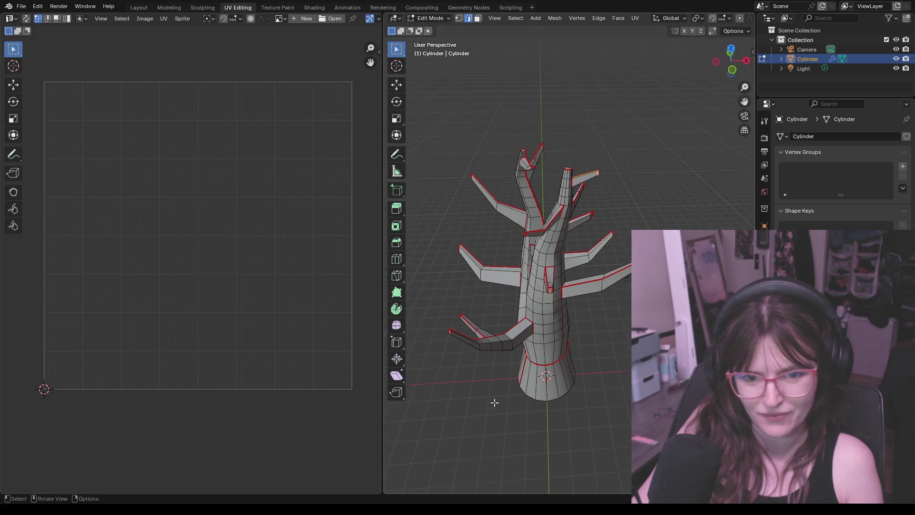
{"action": "mouse_move", "coordinate": [497, 407]}
{"action": "middle_mouse_down"}
{"action": "mouse_move", "coordinate": [605, 362]}
{"action": "mouse_move", "coordinate": [550, 360]}
{"action": "middle_mouse_up"}
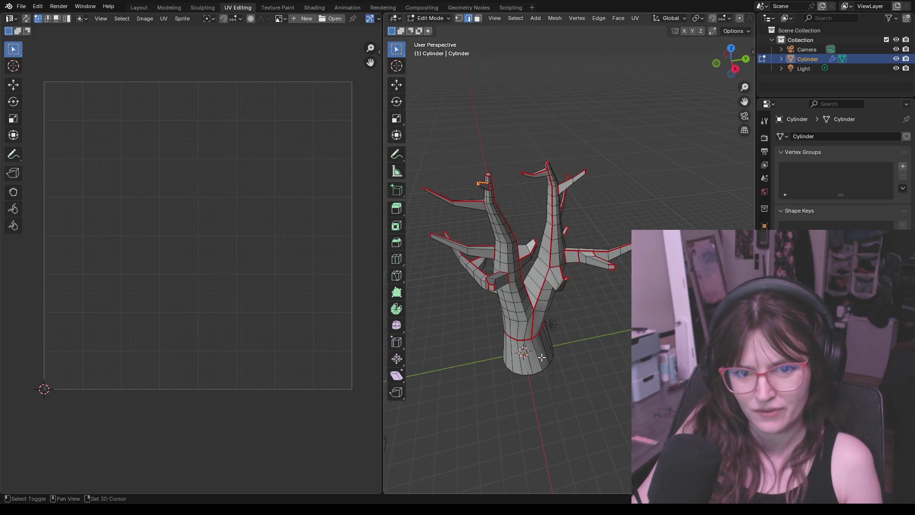
{"action": "middle_click_drag", "start_coordinate": [606, 366], "coordinate": [486, 273]}
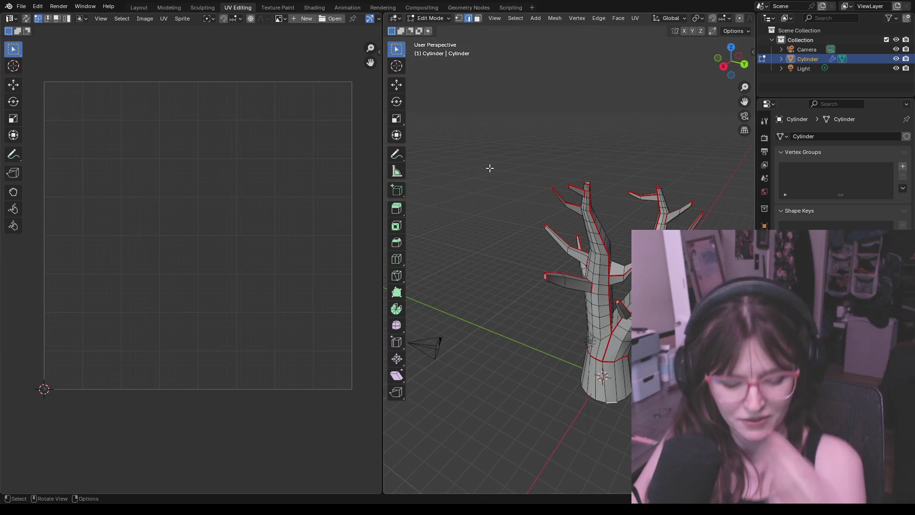
Select the entire tree mesh and pin its UV islands via the UV operations
{"action": "key", "text": "a"}
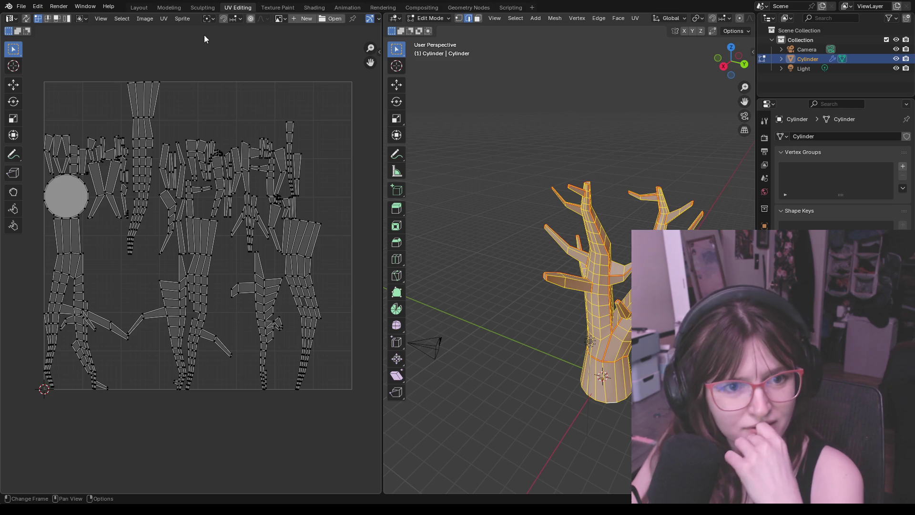
{"action": "key", "text": "u"}
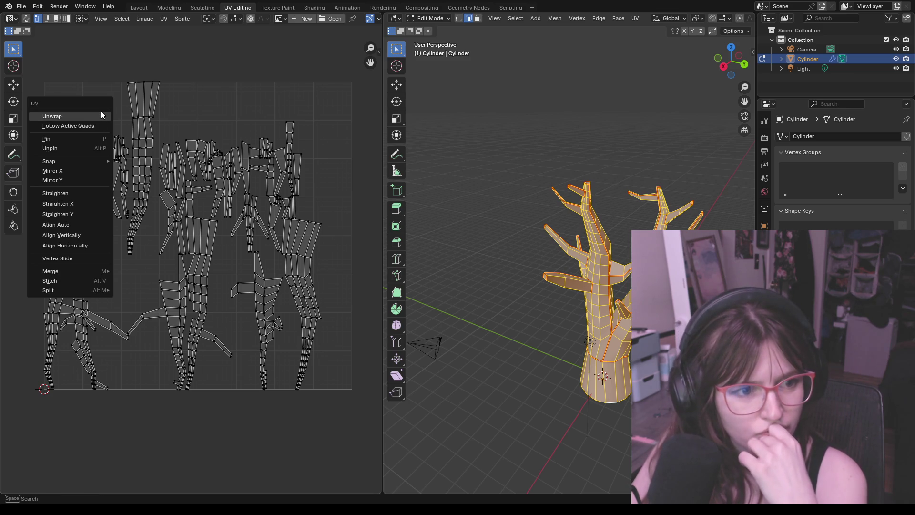
{"action": "left_click", "coordinate": [78, 138]}
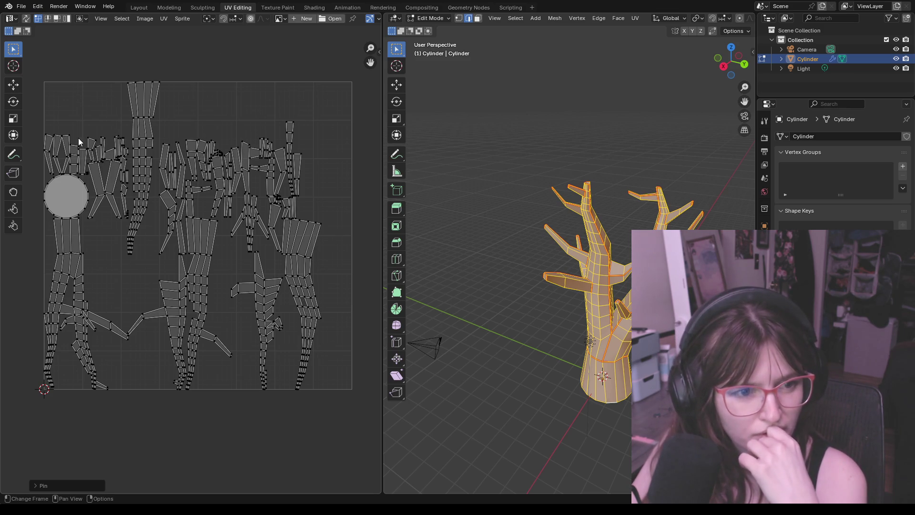
{"action": "key", "text": "u"}
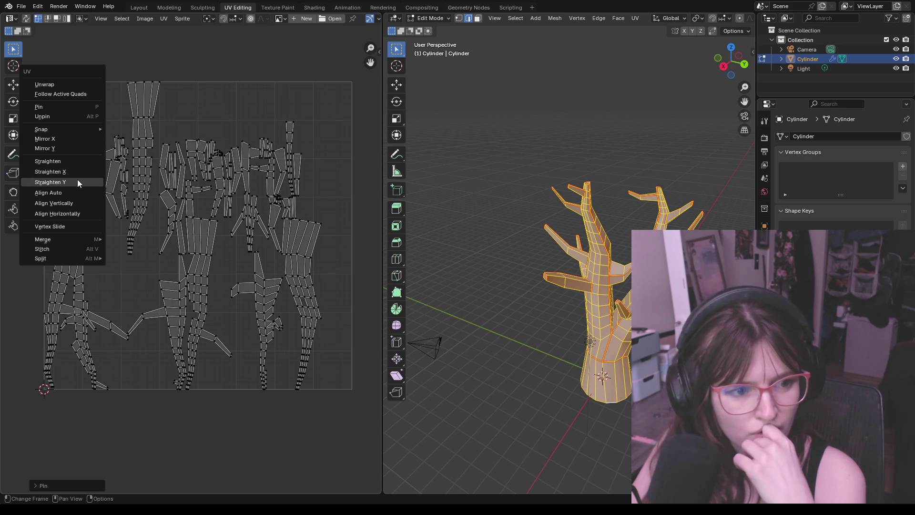
Stitch the islands, apply Average Islands Scale, then re-unwrap with Unwrap Angle Based
{"action": "left_click", "coordinate": [68, 251]}
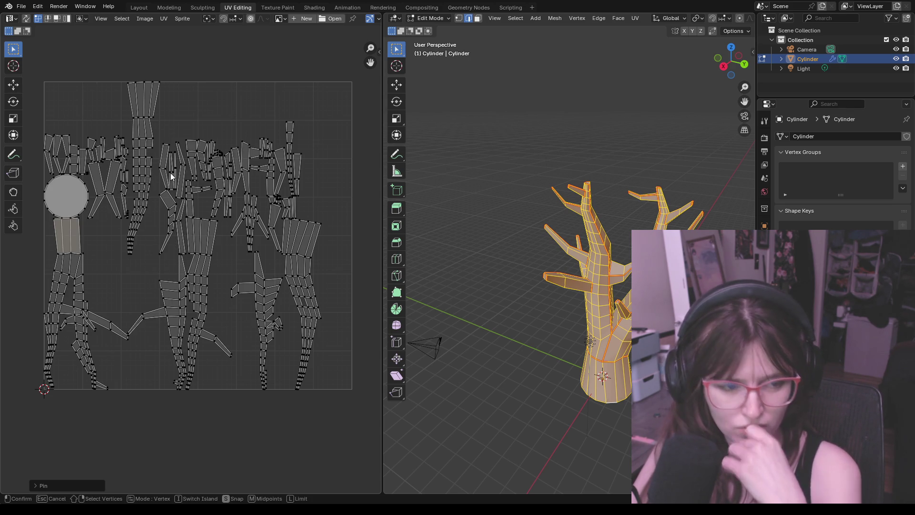
{"action": "key", "text": "Escape"}
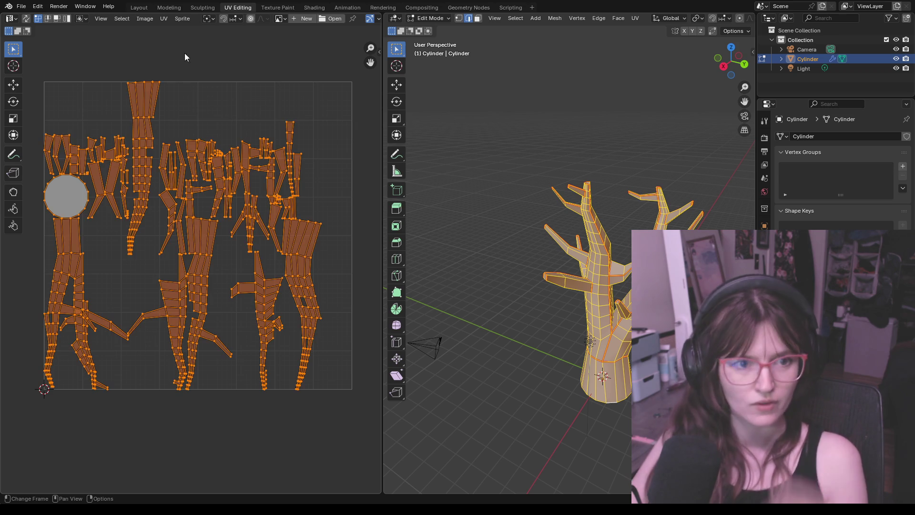
{"action": "left_click", "coordinate": [163, 18]}
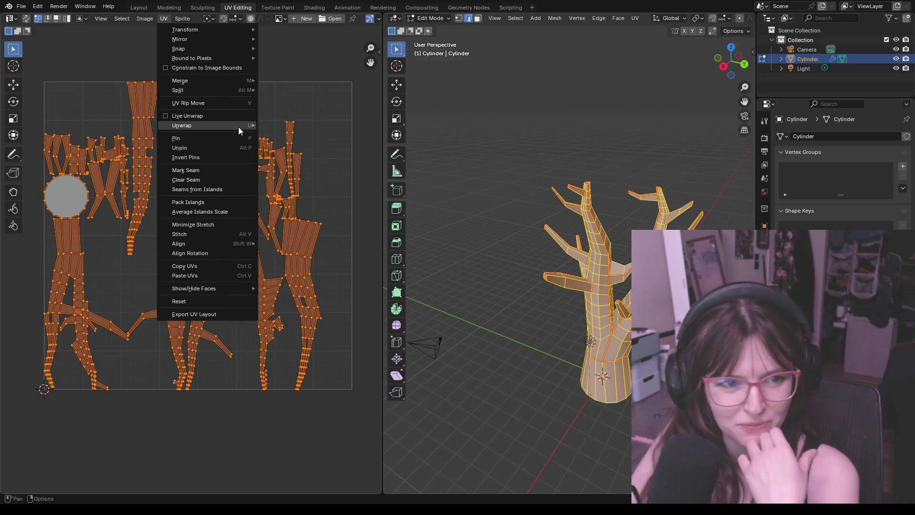
{"action": "mouse_move", "coordinate": [182, 125]}
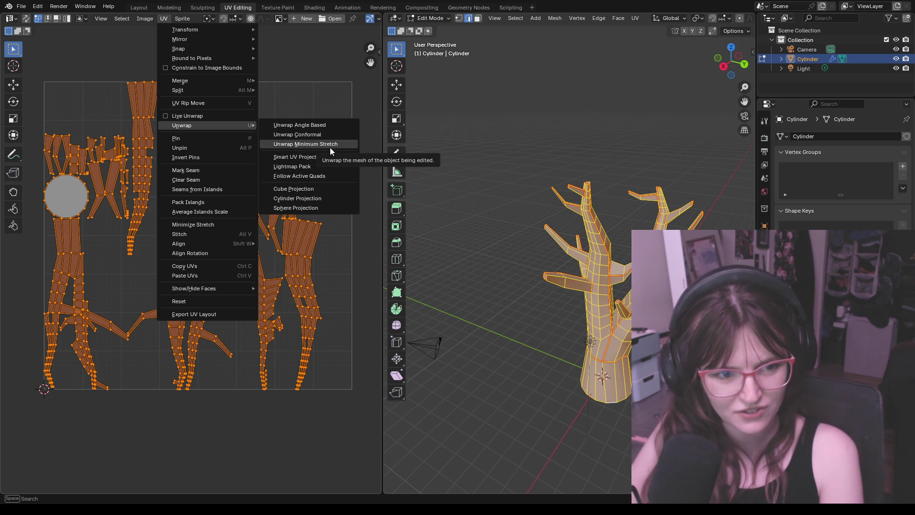
{"action": "left_click", "coordinate": [228, 212]}
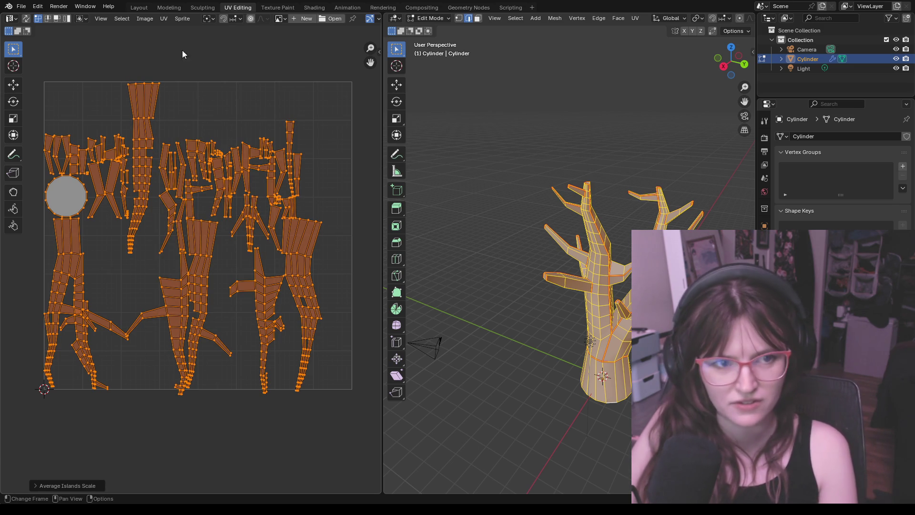
{"action": "left_click", "coordinate": [164, 19]}
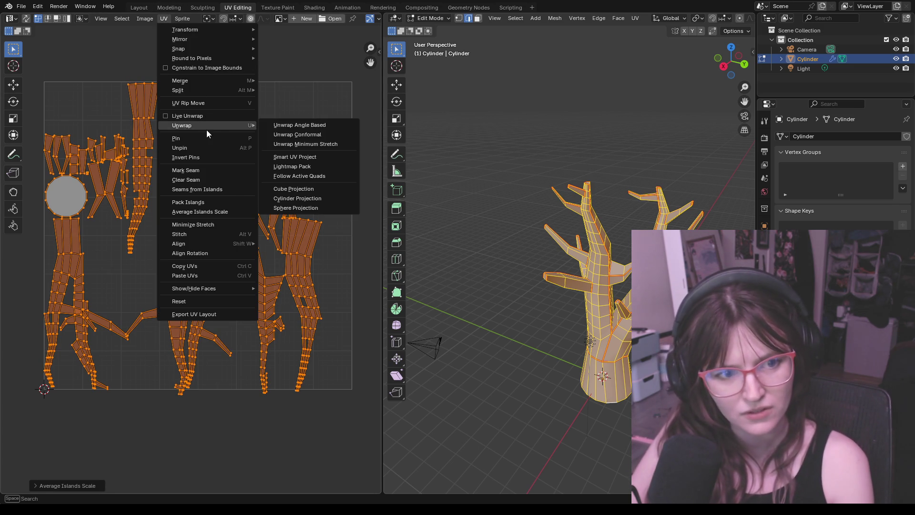
{"action": "left_click", "coordinate": [308, 145]}
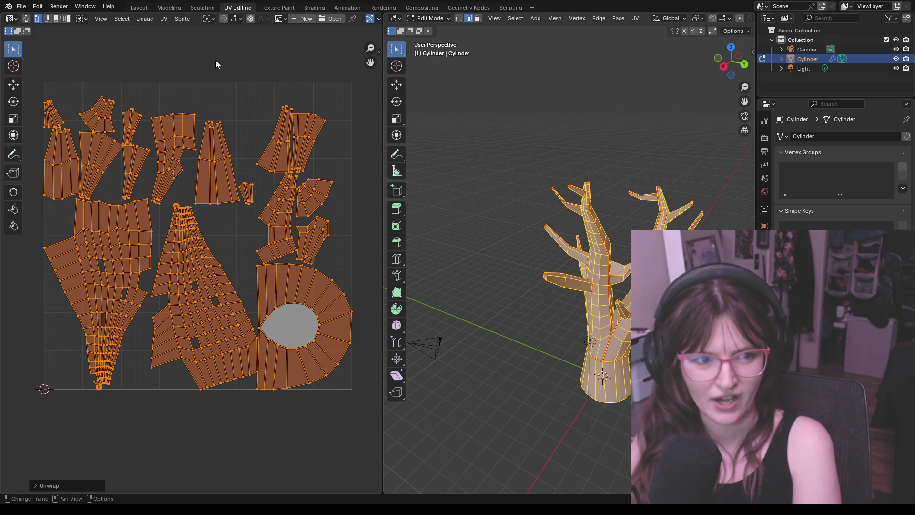
{"action": "left_click", "coordinate": [164, 18]}
{"action": "mouse_move", "coordinate": [184, 30]}
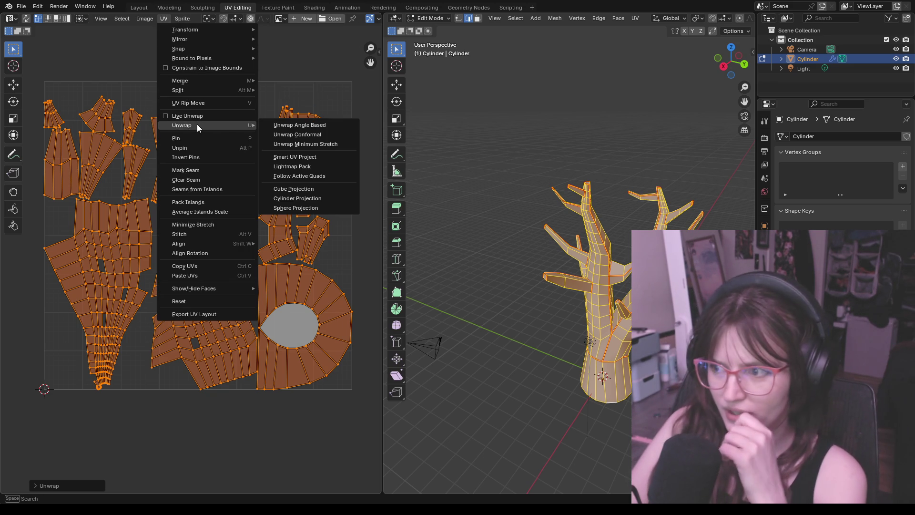
Apply Average Islands Scale twice, then Minimize Stretch, and undo the last adjustment
{"action": "left_click", "coordinate": [199, 212]}
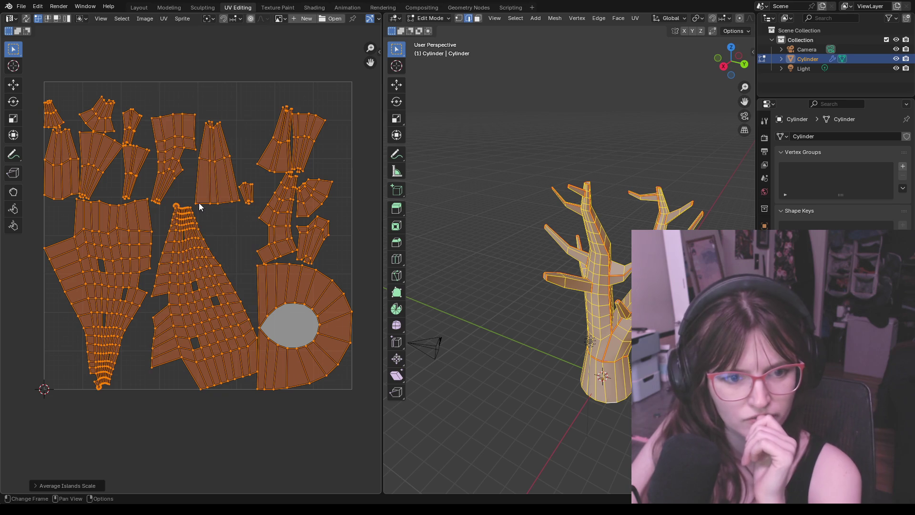
{"action": "left_click", "coordinate": [153, 21]}
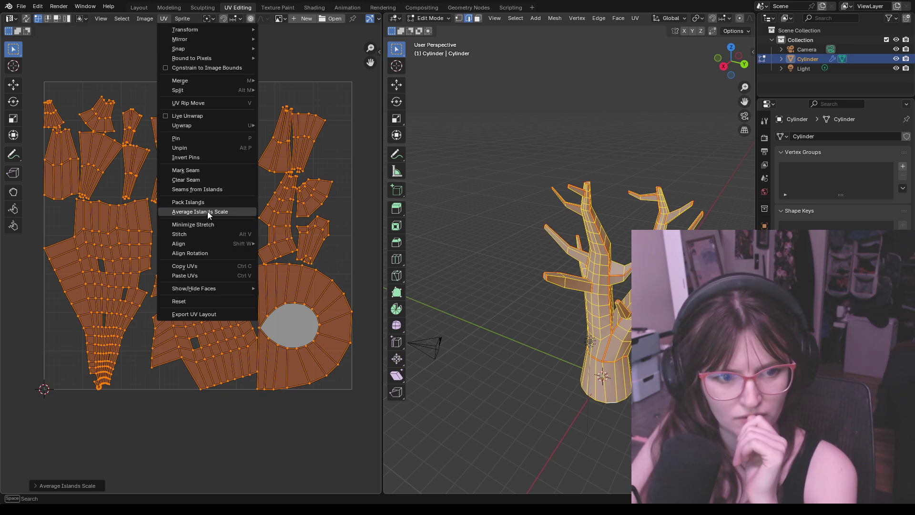
{"action": "left_click", "coordinate": [203, 212]}
{"action": "left_click", "coordinate": [165, 18]}
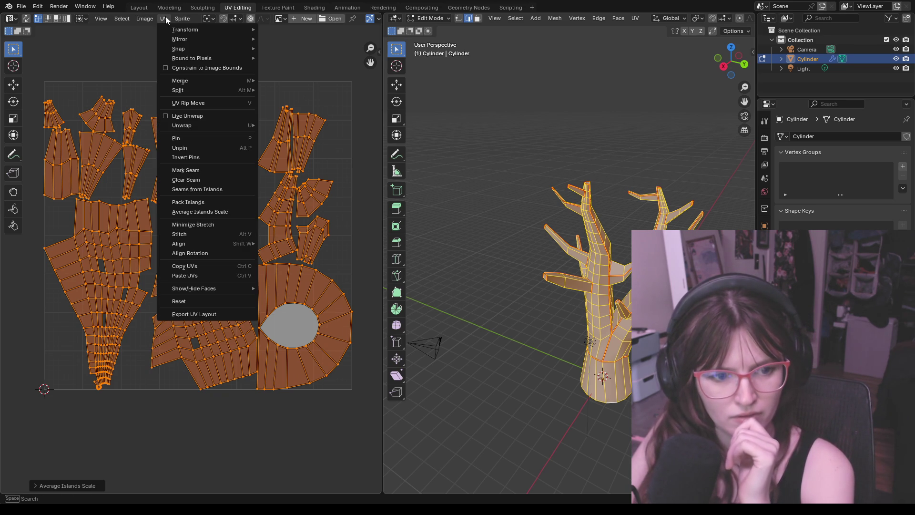
{"action": "left_click", "coordinate": [194, 225]}
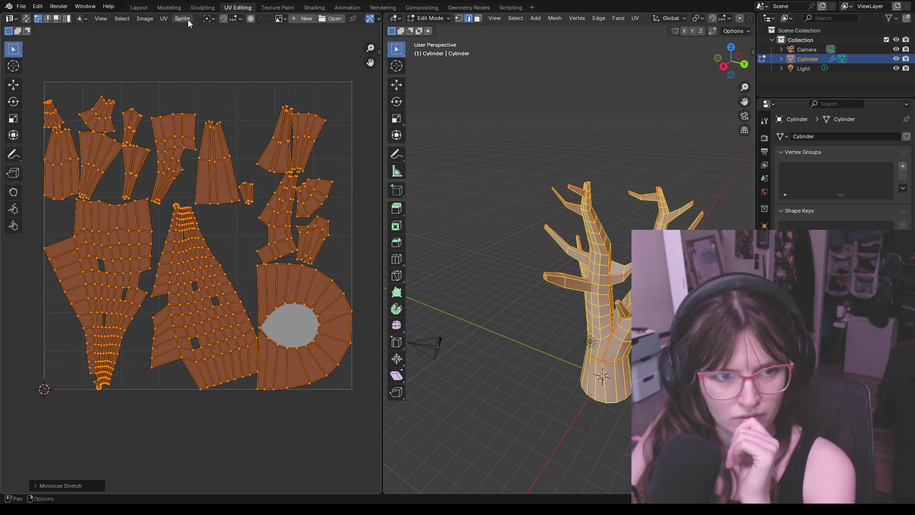
{"action": "left_click", "coordinate": [163, 18]}
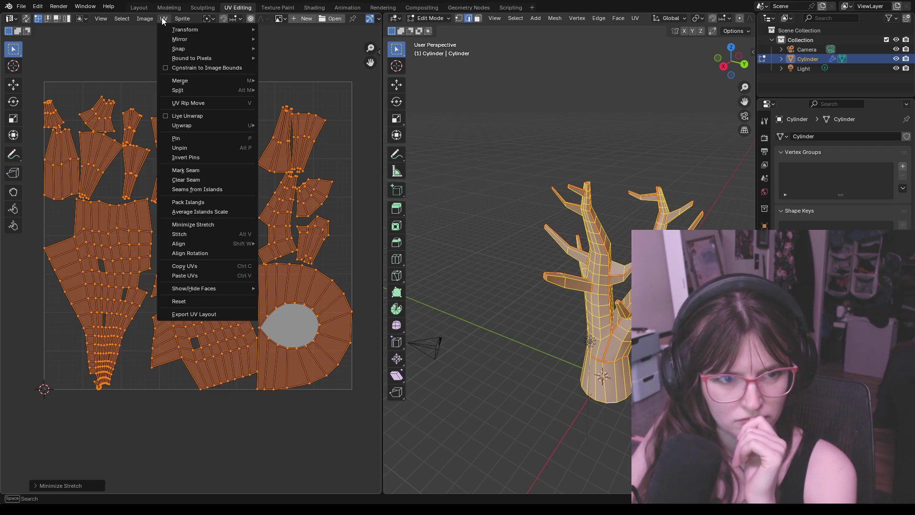
{"action": "key", "text": "ctrl+z"}
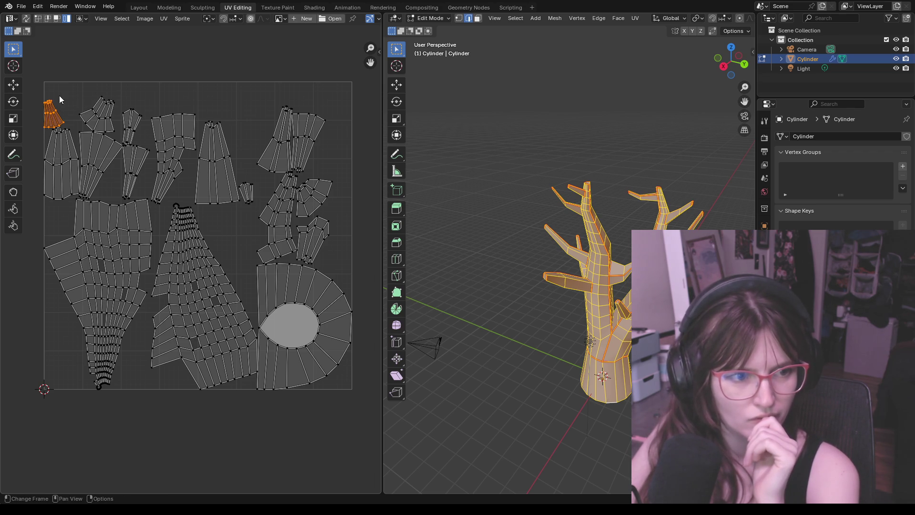
Move the small island to the right and the larger island upward with the move tool
{"action": "key", "text": "shift+space"}
{"action": "key", "text": "g"}
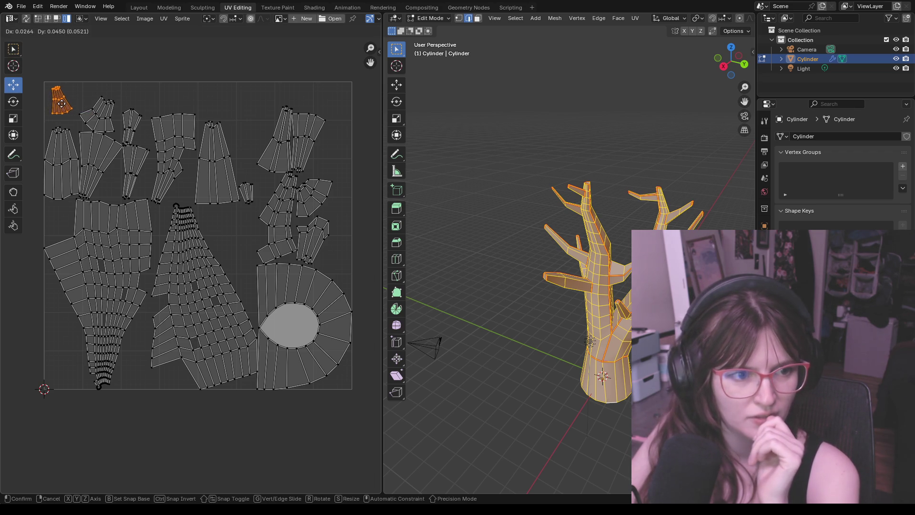
{"action": "mouse_move", "coordinate": [52, 123]}
{"action": "left_mouse_down"}
{"action": "mouse_move", "coordinate": [104, 114]}
{"action": "mouse_move", "coordinate": [97, 103]}
{"action": "mouse_move", "coordinate": [138, 104]}
{"action": "left_mouse_up"}
{"action": "left_click", "coordinate": [138, 102]}
{"action": "left_click", "coordinate": [135, 166]}
{"action": "left_click", "coordinate": [173, 153]}
{"action": "left_click_drag", "start_coordinate": [178, 129], "coordinate": [200, 110]}
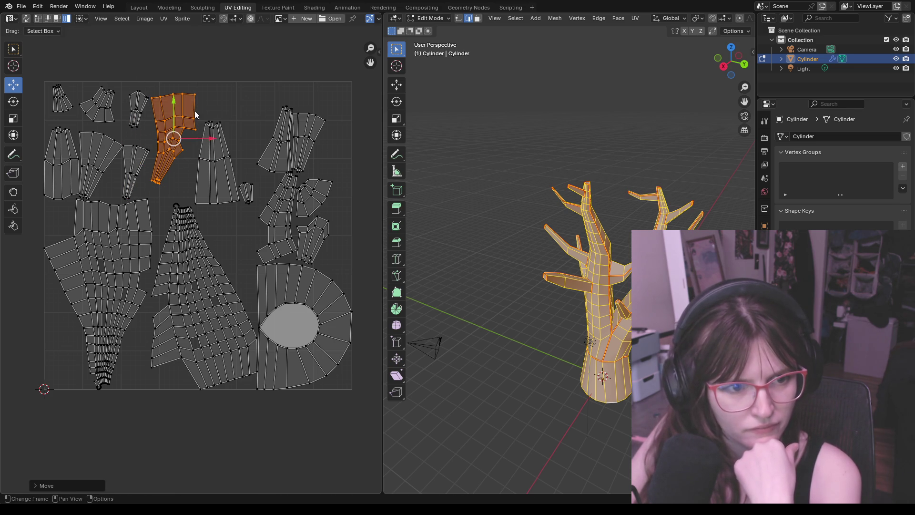
{"action": "left_click", "coordinate": [205, 144]}
Shift the tall island, the fan-shaped island and the right-hand island upward into open space
{"action": "left_click", "coordinate": [174, 122]}
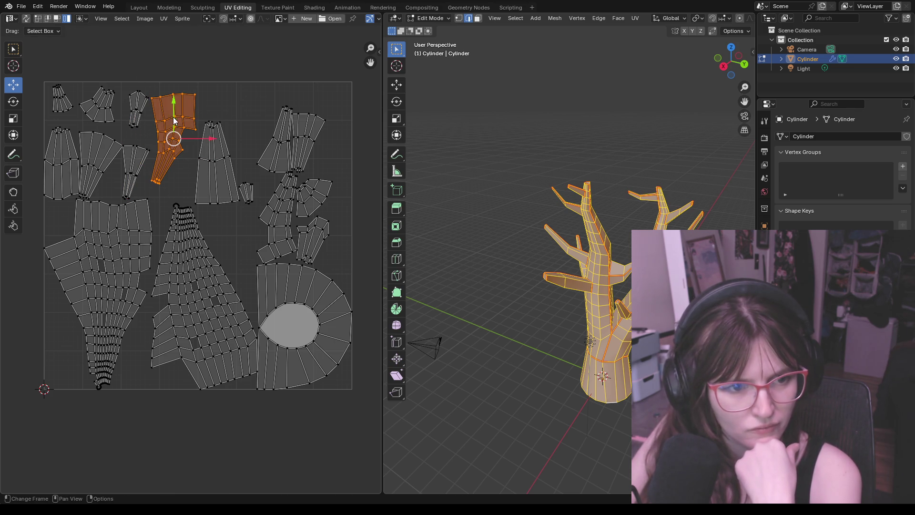
{"action": "left_click", "coordinate": [215, 153]}
{"action": "left_click_drag", "start_coordinate": [219, 159], "coordinate": [225, 129]}
{"action": "left_click", "coordinate": [283, 145]}
{"action": "left_click_drag", "start_coordinate": [284, 145], "coordinate": [266, 95]}
{"action": "left_click", "coordinate": [308, 135]}
{"action": "left_click_drag", "start_coordinate": [307, 125], "coordinate": [310, 104]}
Reposition four more small islands into gaps, then select the large fan-shaped island
{"action": "left_click", "coordinate": [314, 195]}
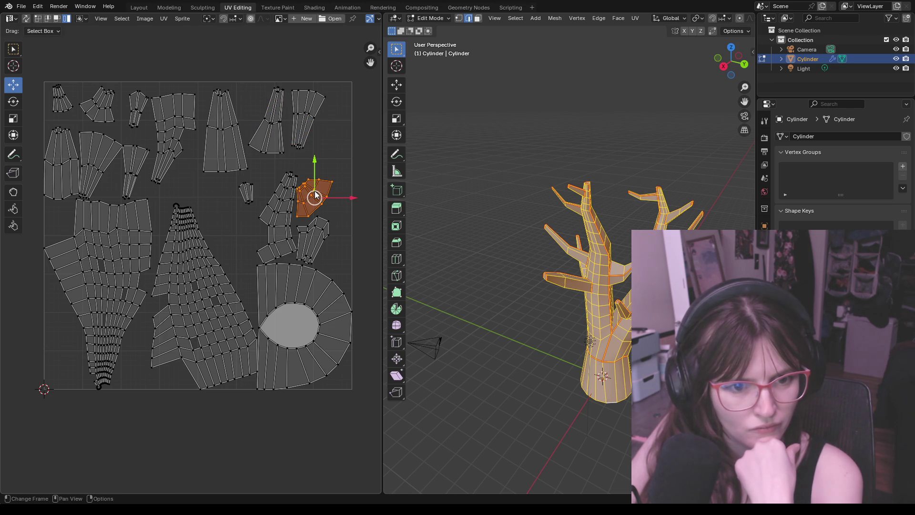
{"action": "left_click_drag", "start_coordinate": [315, 199], "coordinate": [326, 171]}
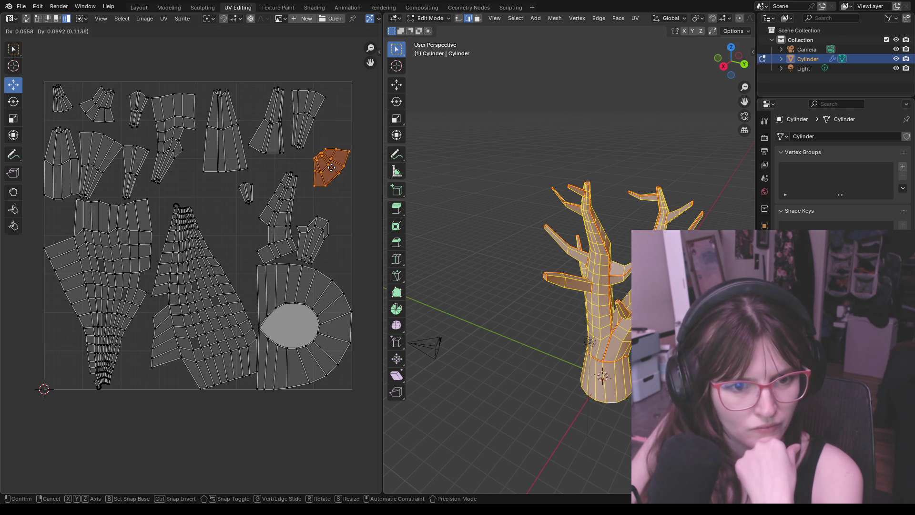
{"action": "left_click", "coordinate": [246, 192]}
{"action": "left_click_drag", "start_coordinate": [246, 193], "coordinate": [208, 200]}
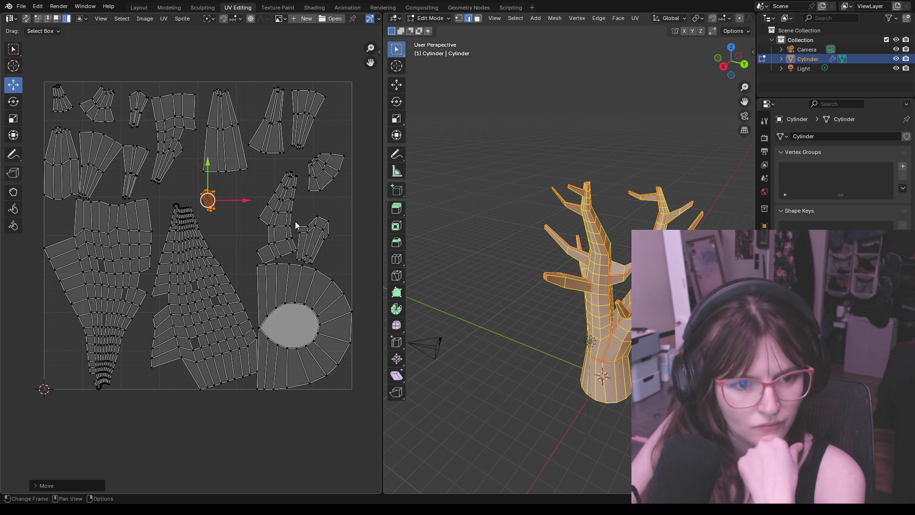
{"action": "left_click", "coordinate": [280, 215]}
{"action": "left_click_drag", "start_coordinate": [279, 215], "coordinate": [256, 205]}
{"action": "left_click", "coordinate": [311, 239]}
{"action": "left_click_drag", "start_coordinate": [311, 239], "coordinate": [328, 219]}
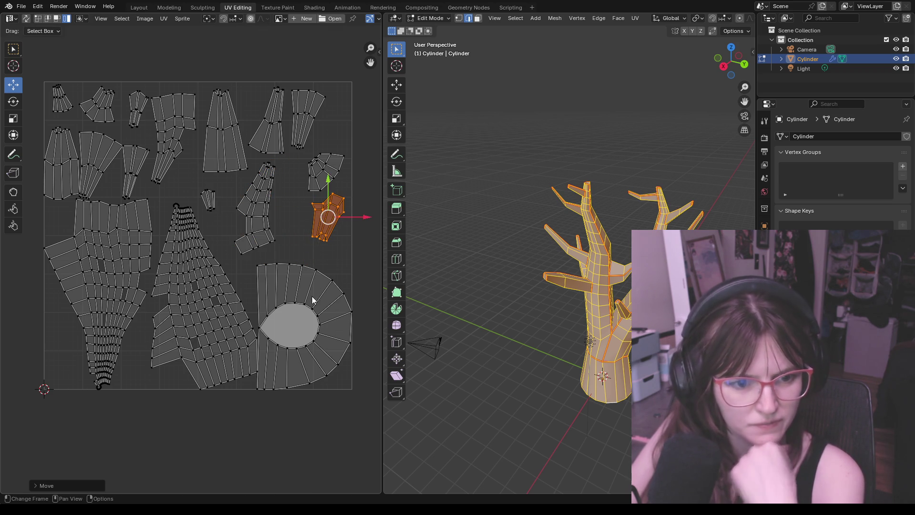
{"action": "left_click", "coordinate": [315, 286]}
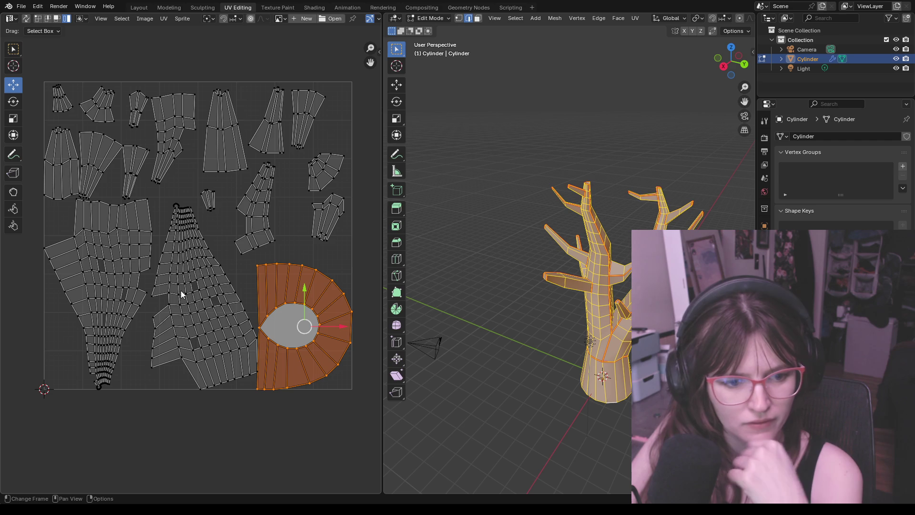
Box-select the big tapered island and move it below the UV square
{"action": "left_click_drag", "start_coordinate": [199, 272], "coordinate": [209, 354]}
{"action": "left_click_drag", "start_coordinate": [204, 295], "coordinate": [210, 438]}
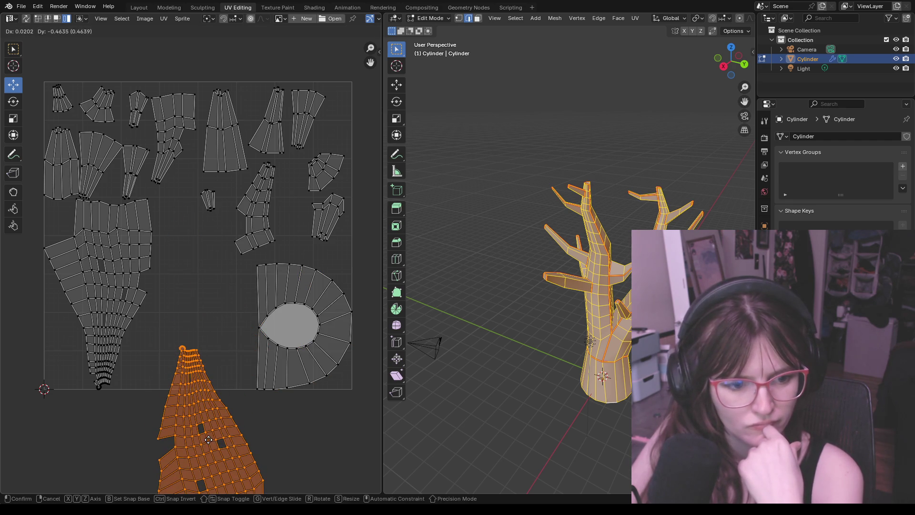
{"action": "middle_click_drag", "start_coordinate": [275, 420], "coordinate": [283, 357]}
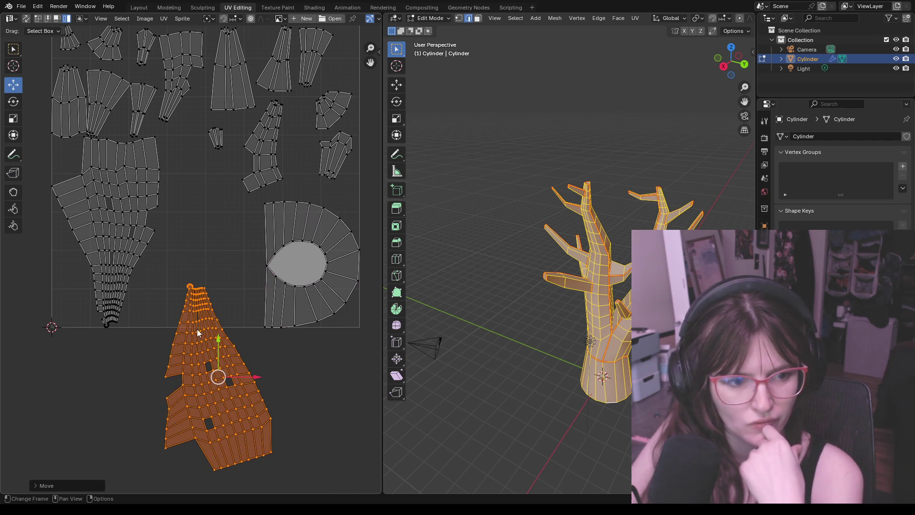
Move the fan island left into the freed space, rotate it about -91°, nudge it down, then select all islands
{"action": "left_click_drag", "start_coordinate": [212, 377], "coordinate": [272, 408]}
{"action": "left_click", "coordinate": [286, 266]}
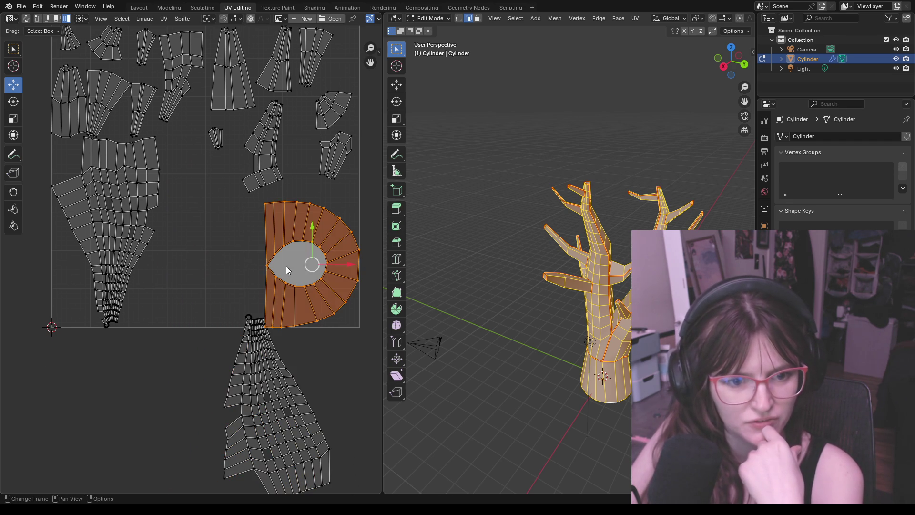
{"action": "left_click_drag", "start_coordinate": [312, 264], "coordinate": [224, 258]}
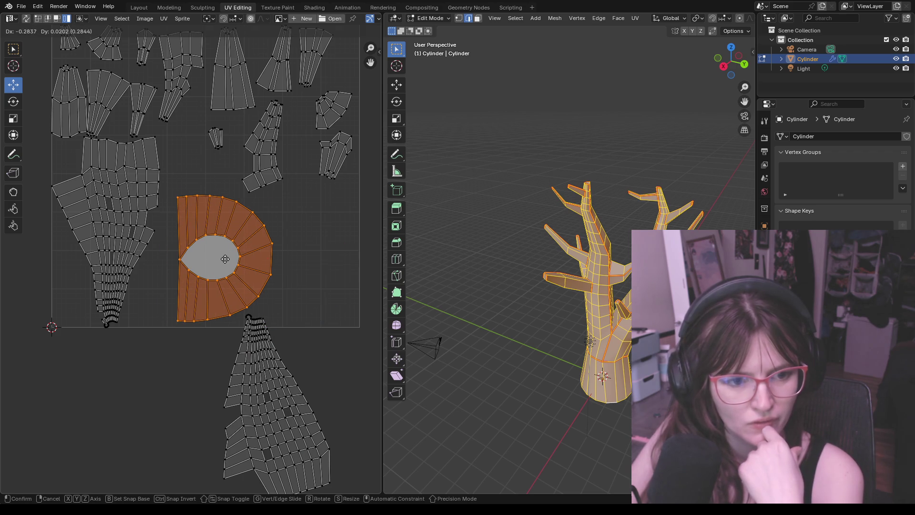
{"action": "left_click", "coordinate": [13, 101]}
{"action": "left_click_drag", "start_coordinate": [251, 224], "coordinate": [153, 204]}
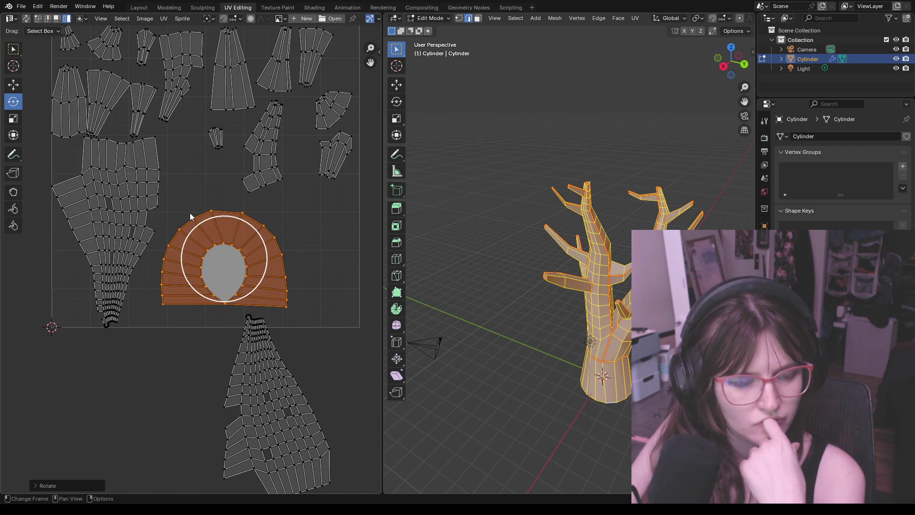
{"action": "left_click", "coordinate": [13, 85]}
{"action": "left_click_drag", "start_coordinate": [225, 234], "coordinate": [218, 251]}
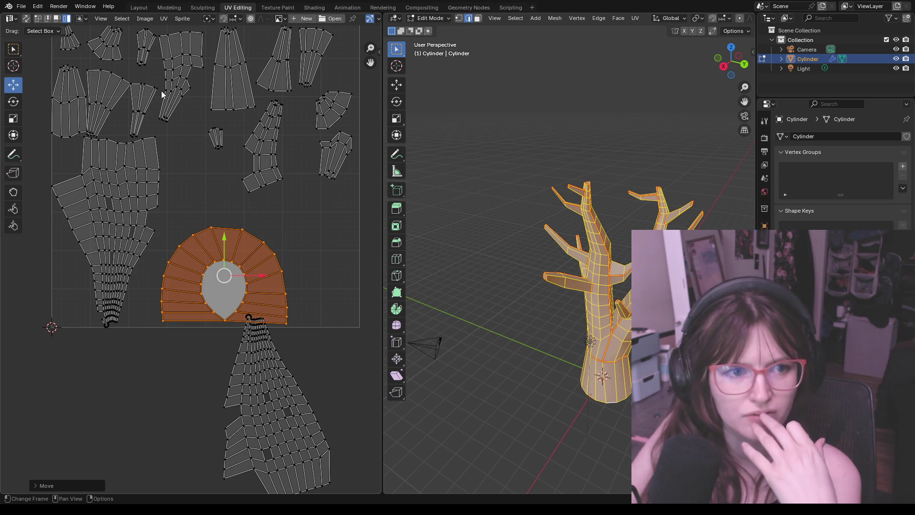
{"action": "key", "text": "a"}
{"action": "left_click", "coordinate": [163, 19]}
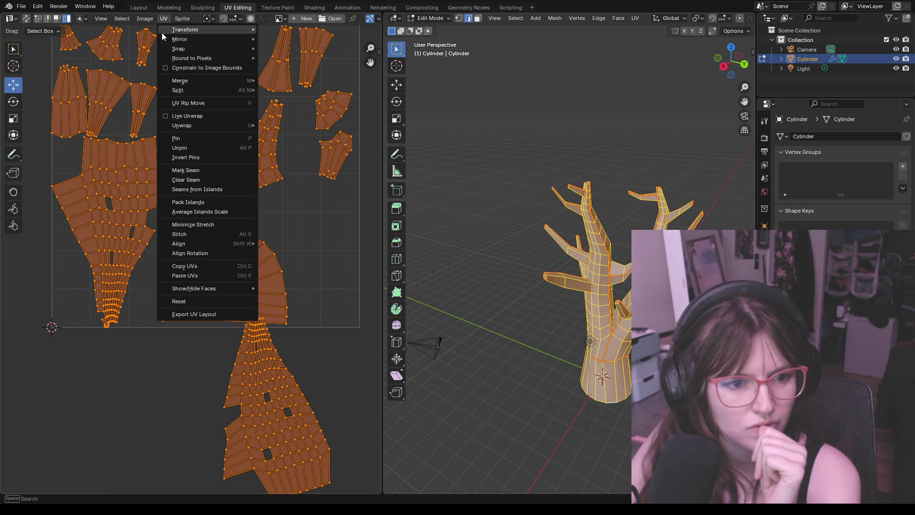
Inspect the trunk's underside, move to the Layout workspace and enter Edit Mode on the tree
{"action": "left_click", "coordinate": [186, 170]}
{"action": "key", "text": "alt+a"}
{"action": "mouse_move", "coordinate": [504, 373]}
{"action": "middle_mouse_down"}
{"action": "mouse_move", "coordinate": [613, 405]}
{"action": "mouse_move", "coordinate": [625, 437]}
{"action": "mouse_move", "coordinate": [615, 308]}
{"action": "middle_mouse_up"}
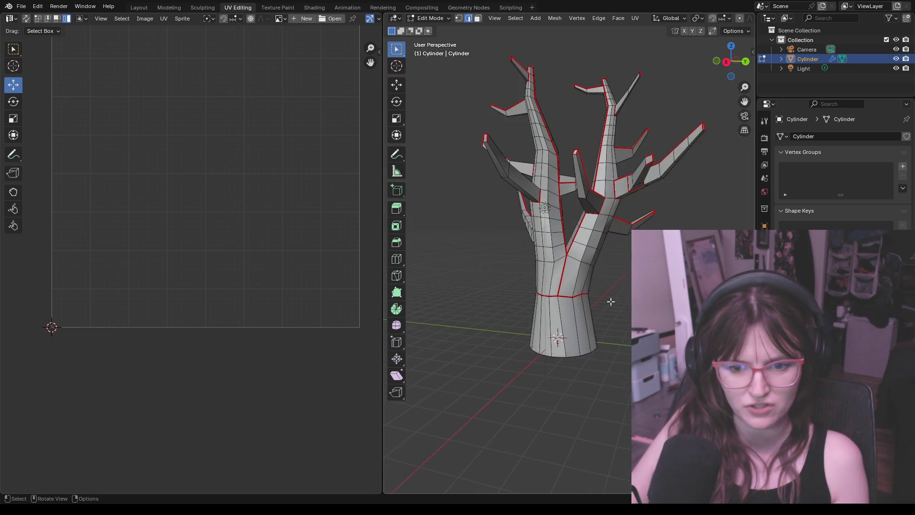
{"action": "scroll", "coordinate": [614, 455], "scroll_direction": "up", "scroll_amount": 4}
{"action": "middle_click_drag", "start_coordinate": [615, 455], "coordinate": [633, 187]}
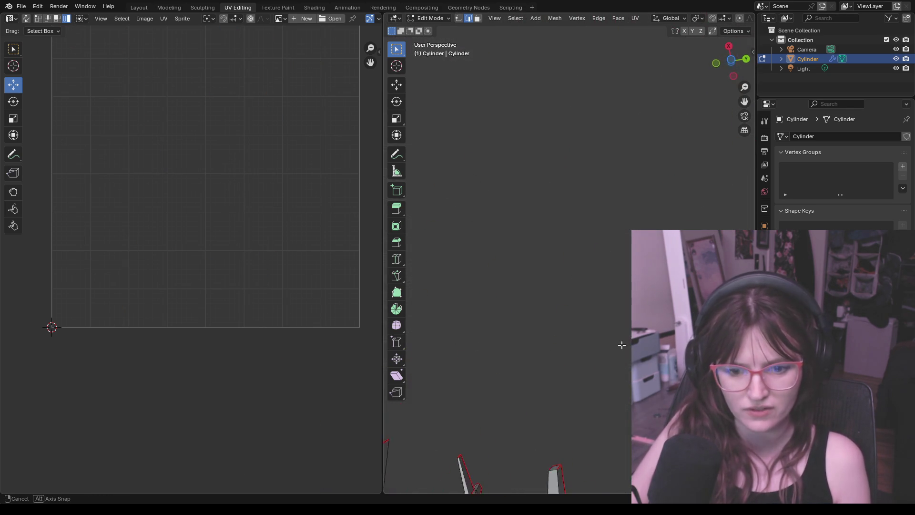
{"action": "scroll", "coordinate": [633, 187], "scroll_direction": "down", "scroll_amount": 3}
{"action": "scroll", "coordinate": [613, 398], "scroll_direction": "down", "scroll_amount": 2}
{"action": "middle_click_drag", "start_coordinate": [612, 398], "coordinate": [621, 313]}
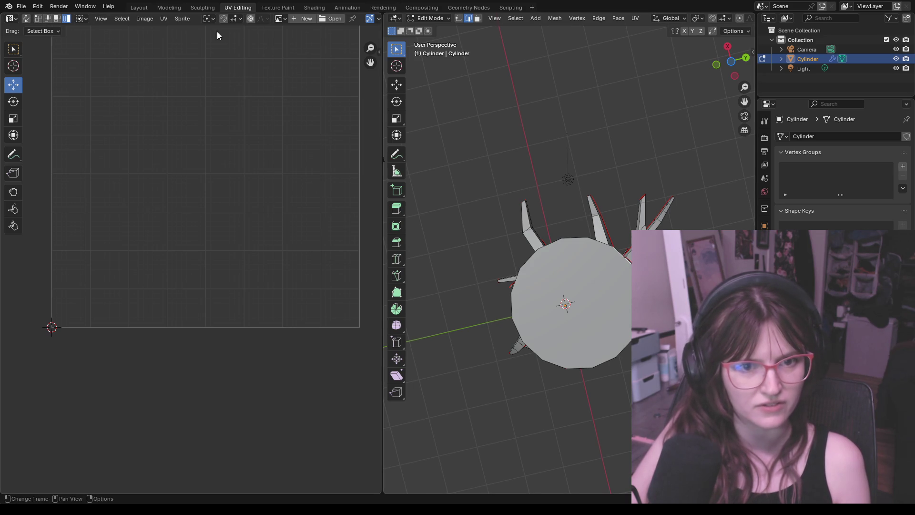
{"action": "left_click", "coordinate": [137, 7]}
{"action": "mouse_move", "coordinate": [443, 397]}
{"action": "middle_mouse_down"}
{"action": "mouse_move", "coordinate": [455, 244]}
{"action": "mouse_move", "coordinate": [389, 248]}
{"action": "middle_mouse_up"}
{"action": "left_click", "coordinate": [61, 19]}
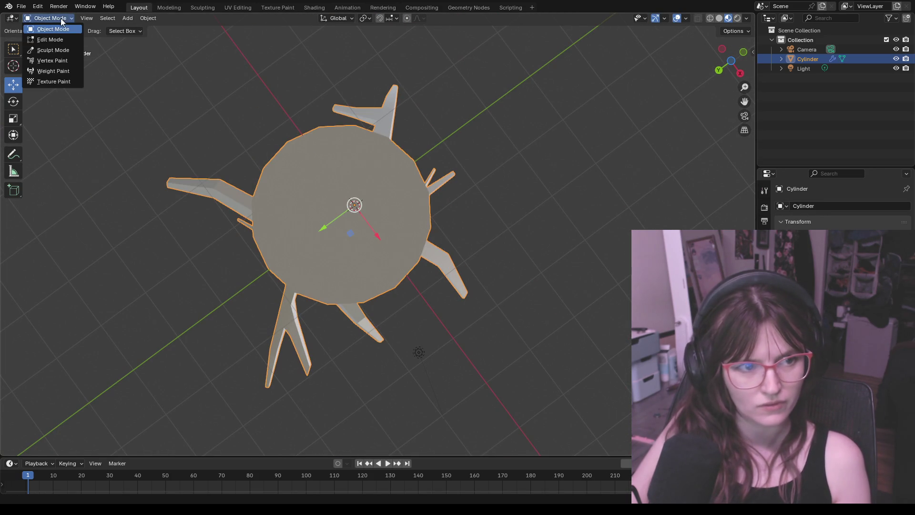
{"action": "left_click", "coordinate": [57, 40]}
Select the full ring of edges around the bottom rim of the trunk
{"action": "left_click", "coordinate": [307, 139]}
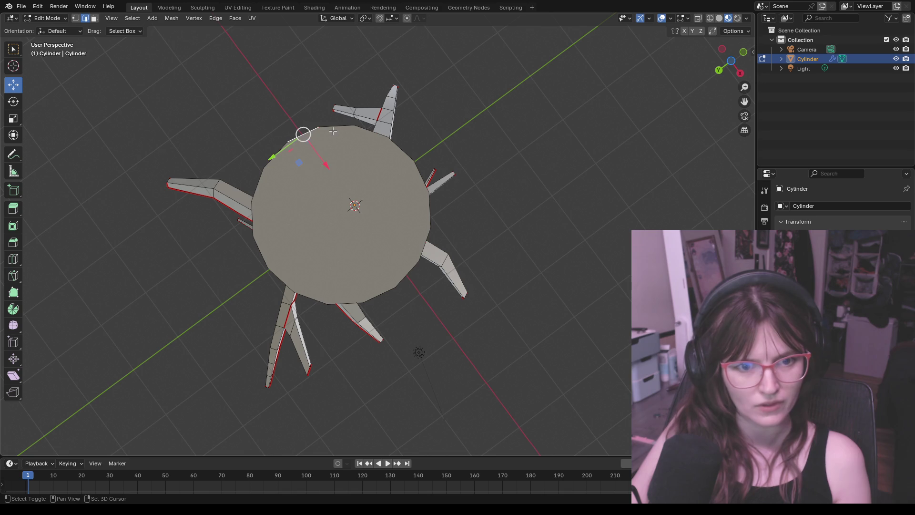
{"action": "left_click", "coordinate": [336, 127], "text": "shift"}
{"action": "left_click", "coordinate": [379, 133], "text": "shift"}
{"action": "left_click", "coordinate": [400, 148], "text": "shift"}
{"action": "left_click", "coordinate": [422, 176], "text": "shift"}
{"action": "left_click", "coordinate": [431, 208], "text": "shift"}
{"action": "left_click", "coordinate": [423, 248], "text": "shift"}
{"action": "left_click", "coordinate": [398, 281], "text": "shift"}
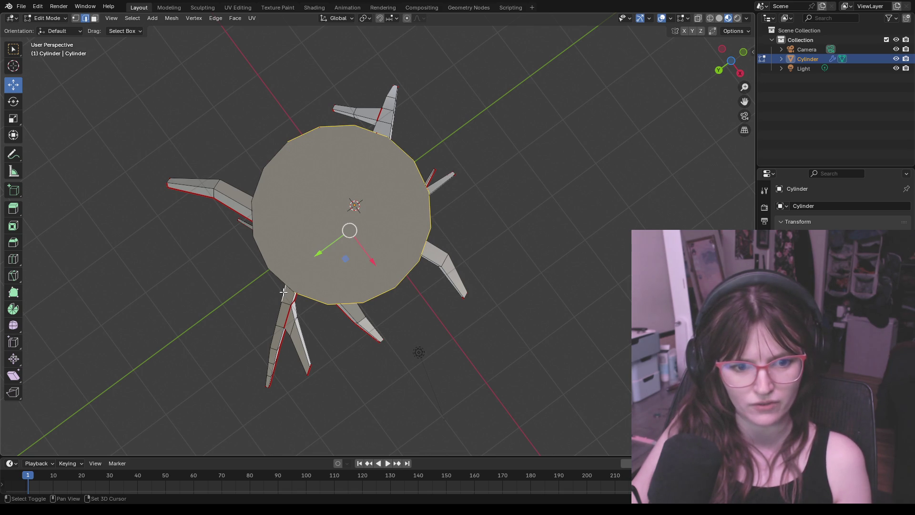
{"action": "left_click", "coordinate": [255, 214], "text": "shift"}
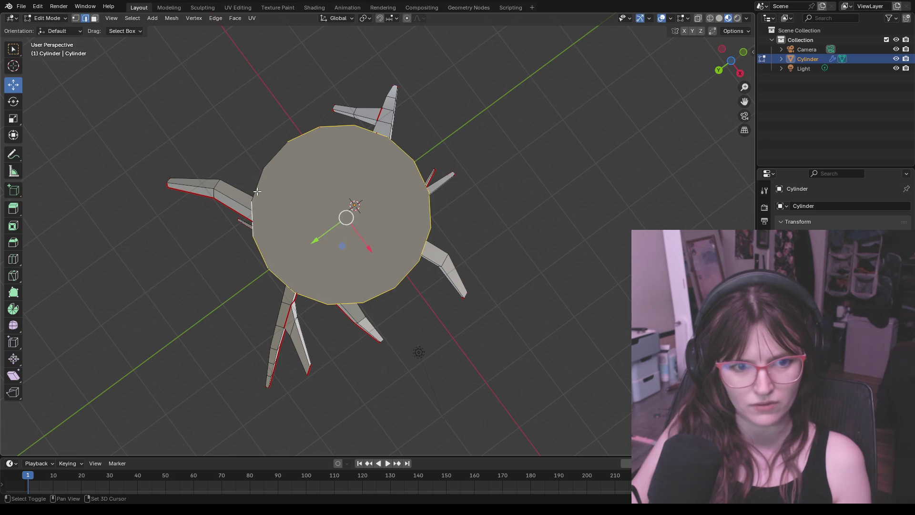
{"action": "left_click", "coordinate": [272, 164], "text": "shift"}
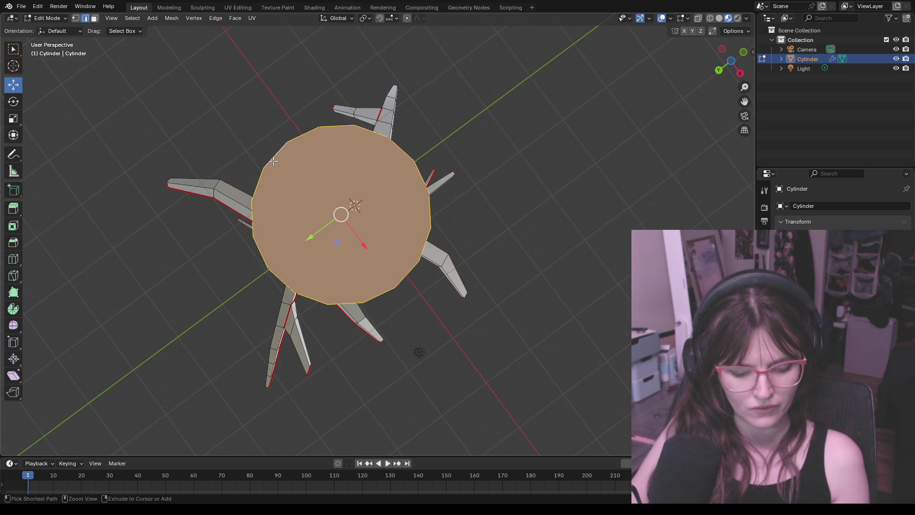
Mark the selected rim loop as a seam and return to the UV Editing workspace
{"action": "key", "text": "ctrl+e"}
{"action": "left_click", "coordinate": [266, 175]}
{"action": "key", "text": "alt+a"}
{"action": "middle_click_drag", "start_coordinate": [535, 190], "coordinate": [548, 282]}
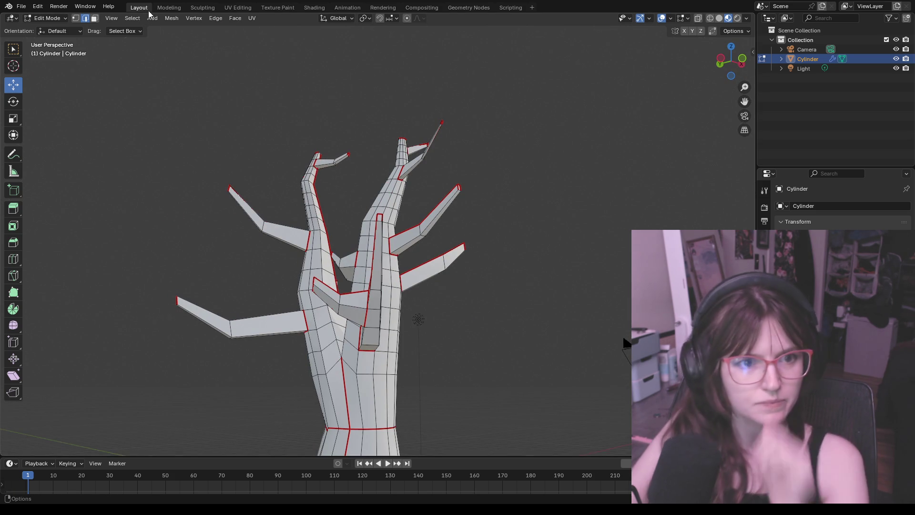
{"action": "left_click", "coordinate": [235, 8]}
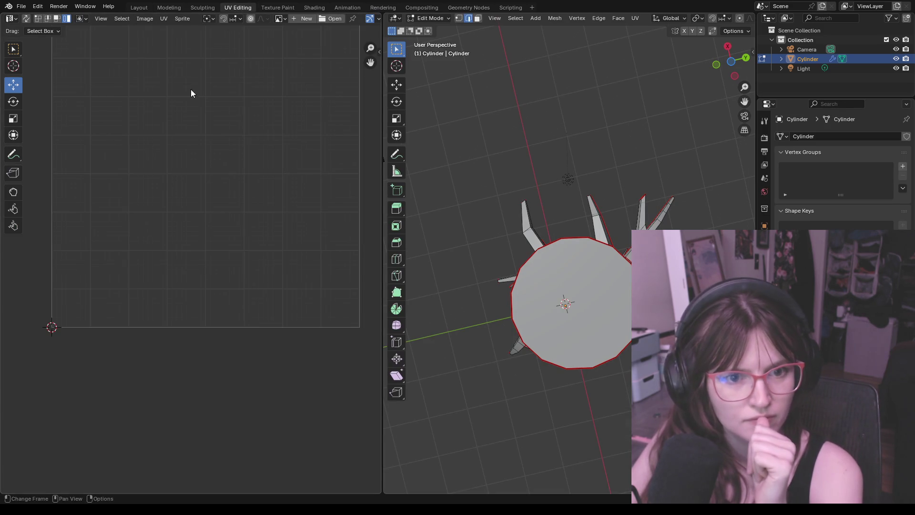
{"action": "middle_click_drag", "start_coordinate": [523, 144], "coordinate": [513, 259]}
{"action": "scroll", "coordinate": [527, 245], "scroll_direction": "down", "scroll_amount": 5}
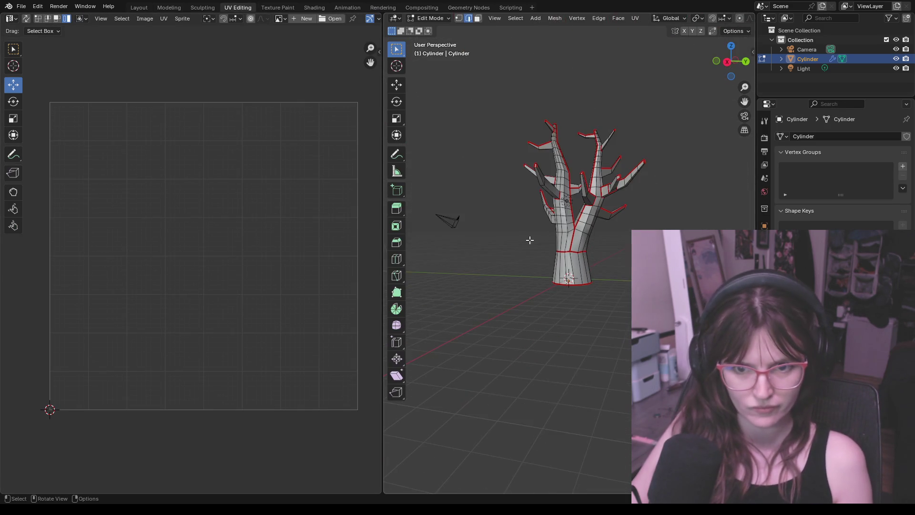
{"action": "scroll", "coordinate": [565, 165], "scroll_direction": "up", "scroll_amount": 3}
{"action": "middle_click_drag", "start_coordinate": [566, 165], "coordinate": [551, 179]}
{"action": "scroll", "coordinate": [552, 202], "scroll_direction": "up", "scroll_amount": 2}
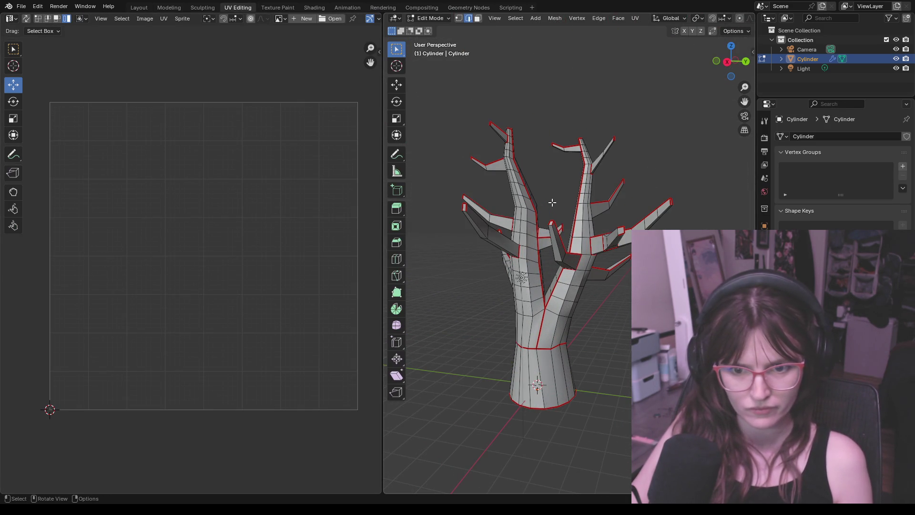
{"action": "key", "text": "a"}
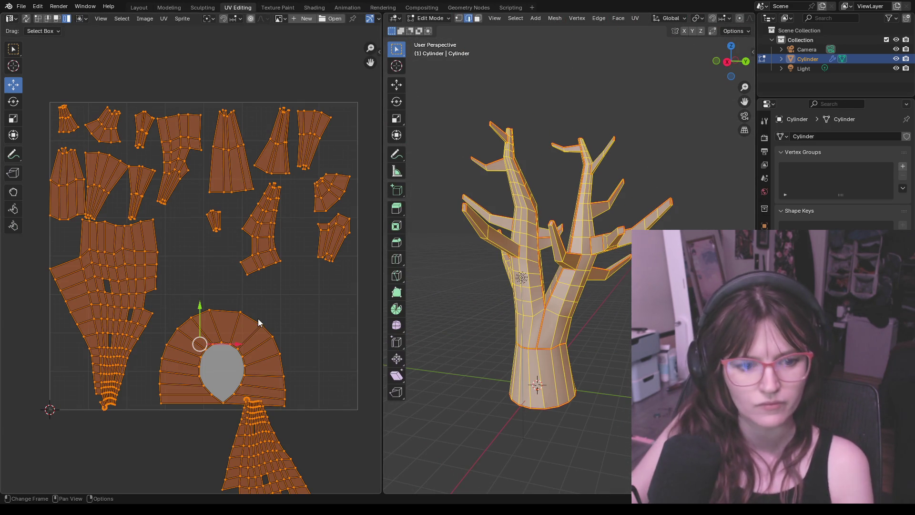
{"action": "left_click", "coordinate": [164, 17]}
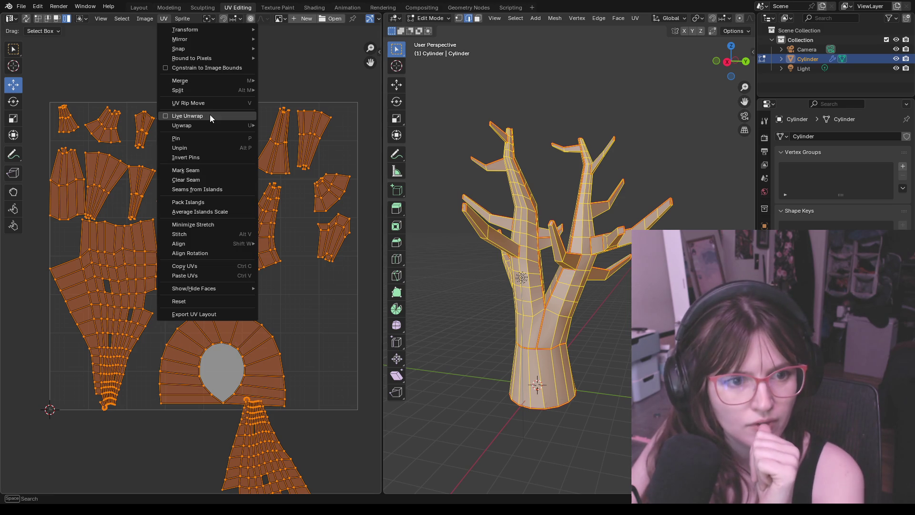
{"action": "mouse_move", "coordinate": [181, 125]}
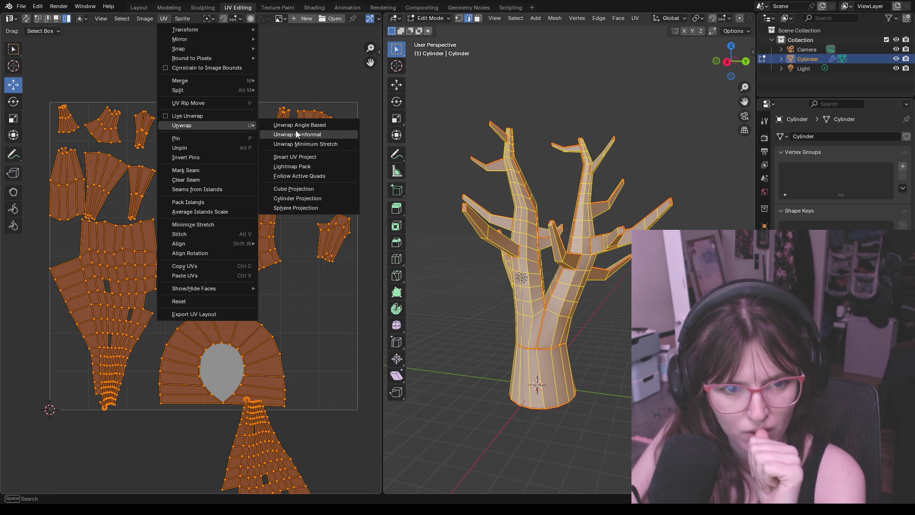
{"action": "left_click", "coordinate": [299, 175]}
{"action": "left_click", "coordinate": [326, 178]}
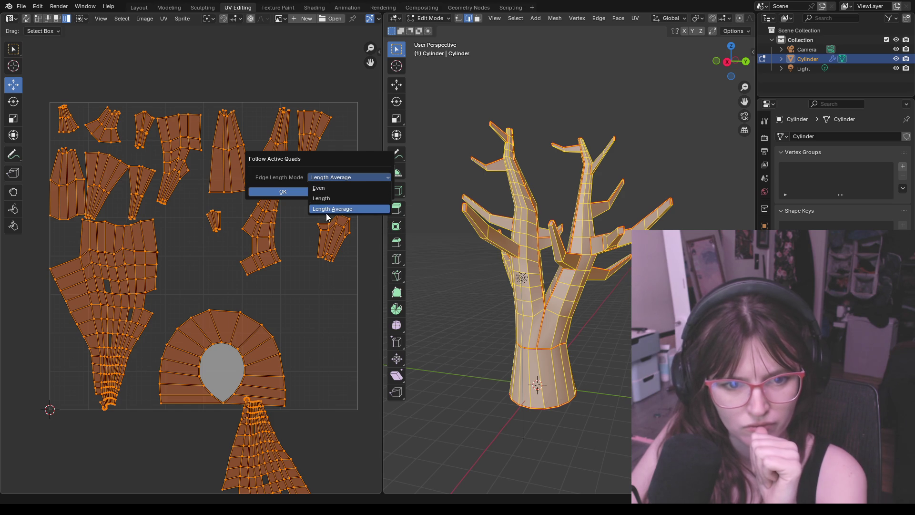
{"action": "left_click", "coordinate": [289, 191]}
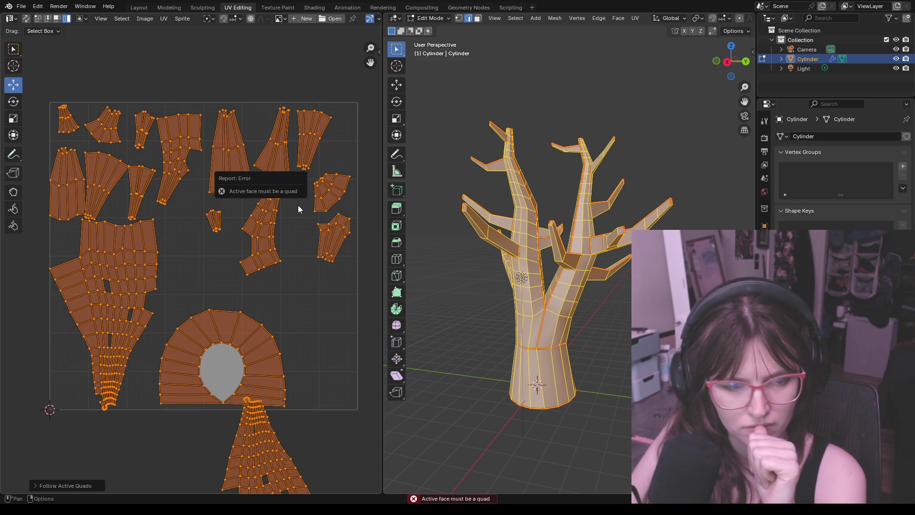
{"action": "left_click", "coordinate": [280, 228]}
{"action": "left_click", "coordinate": [303, 272]}
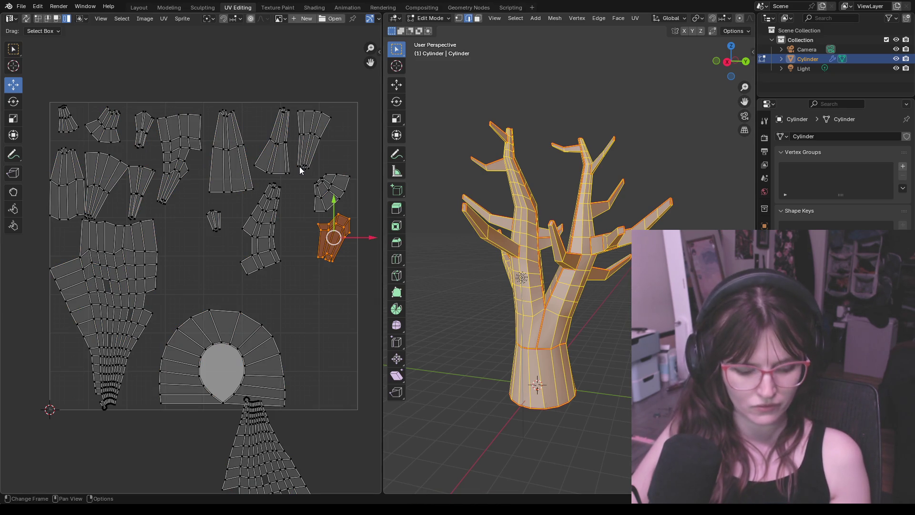
{"action": "key", "text": "a"}
{"action": "left_click", "coordinate": [163, 18]}
{"action": "mouse_move", "coordinate": [181, 125]}
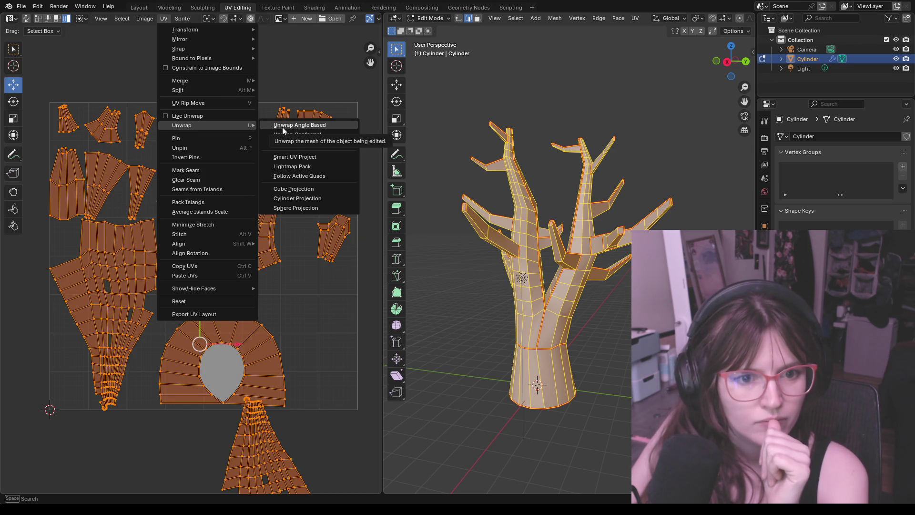
{"action": "left_click", "coordinate": [310, 157]}
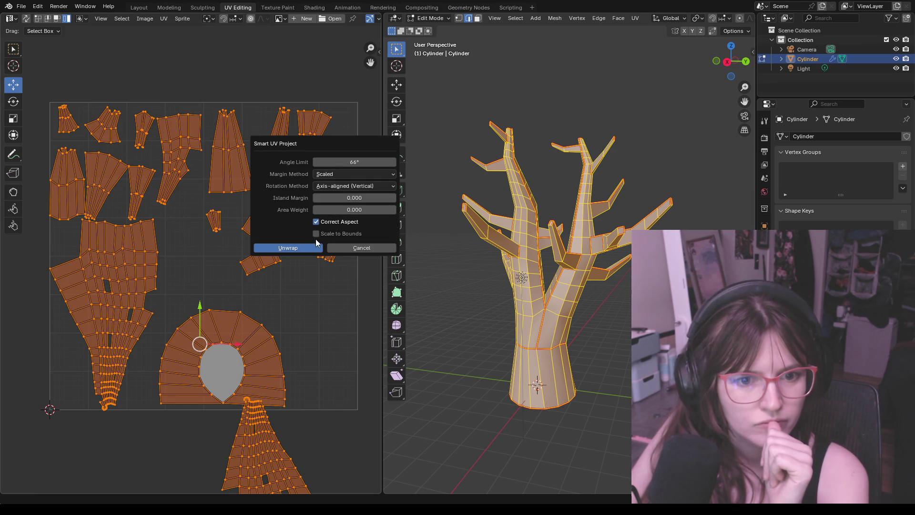
{"action": "left_click", "coordinate": [340, 171]}
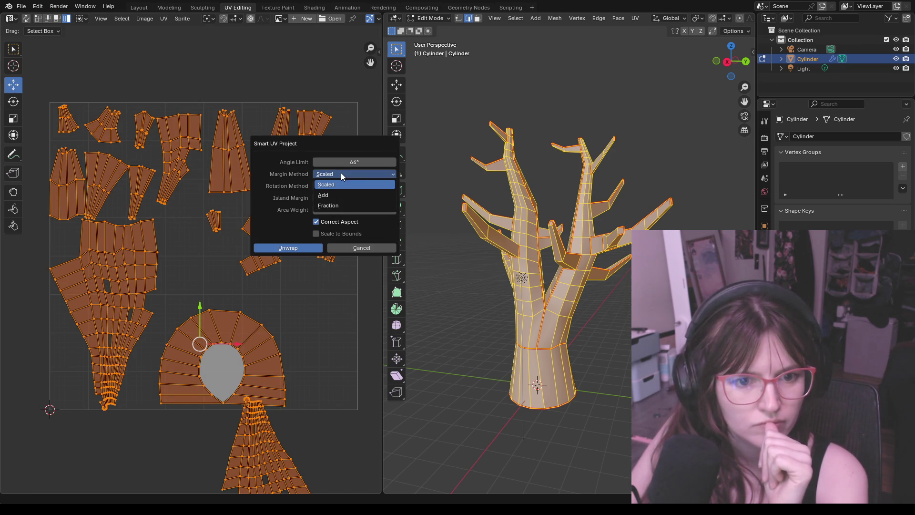
{"action": "left_click", "coordinate": [341, 172]}
{"action": "left_click", "coordinate": [342, 182]}
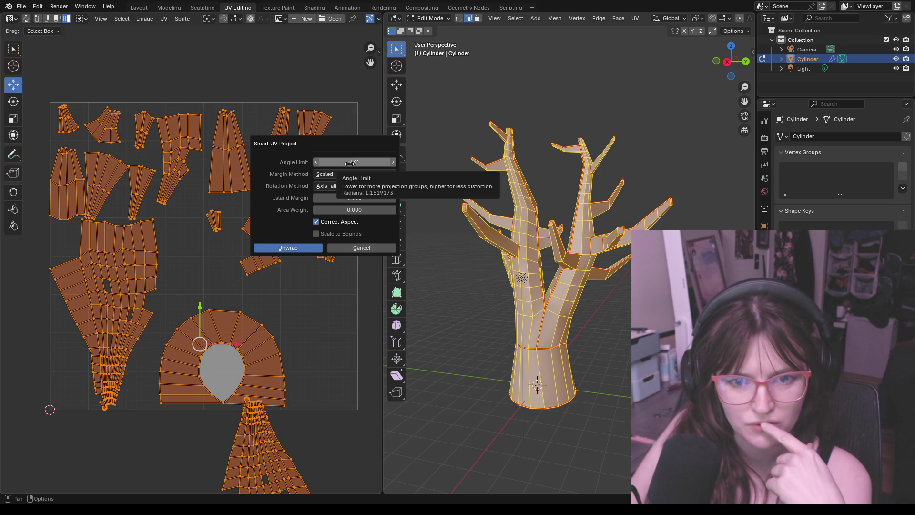
{"action": "left_click", "coordinate": [338, 246]}
{"action": "left_click", "coordinate": [164, 17]}
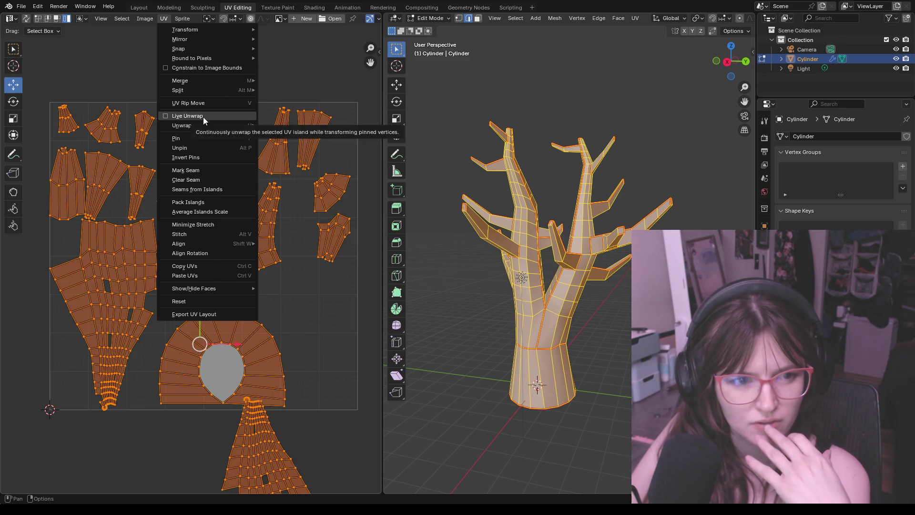
{"action": "mouse_move", "coordinate": [182, 125]}
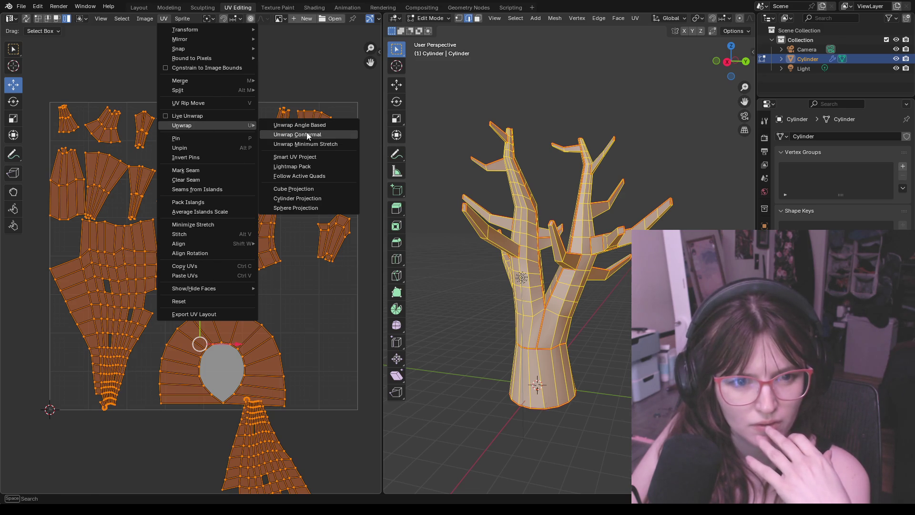
Unwrap the tree conformally and move the round cap island above the texture square
{"action": "left_click", "coordinate": [306, 127]}
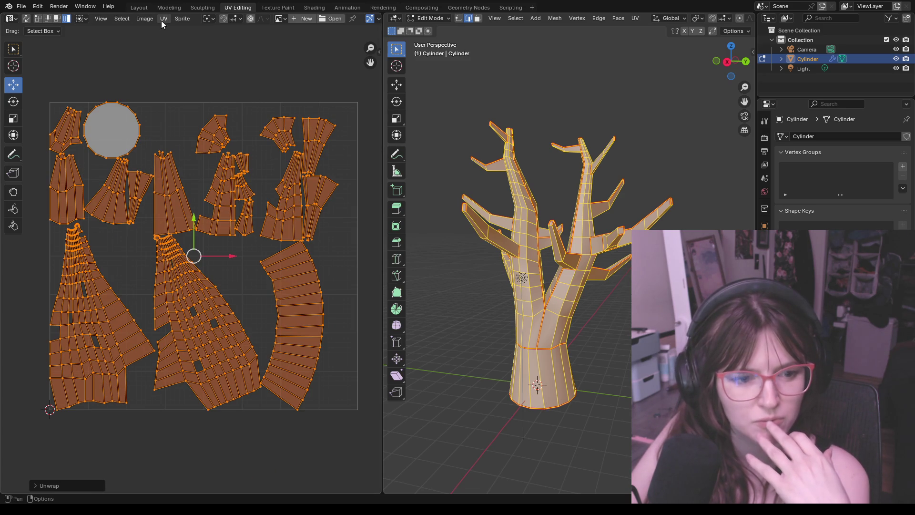
{"action": "left_click", "coordinate": [113, 123]}
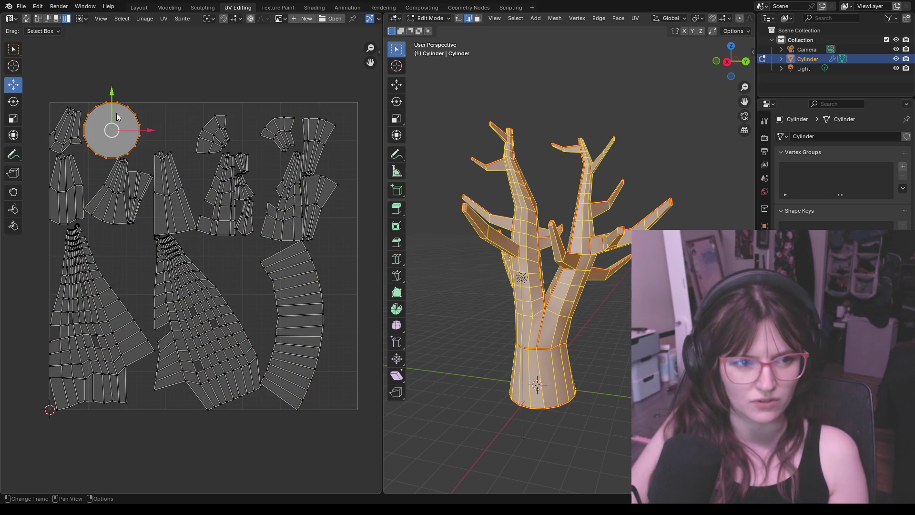
{"action": "left_click_drag", "start_coordinate": [118, 154], "coordinate": [144, 83]}
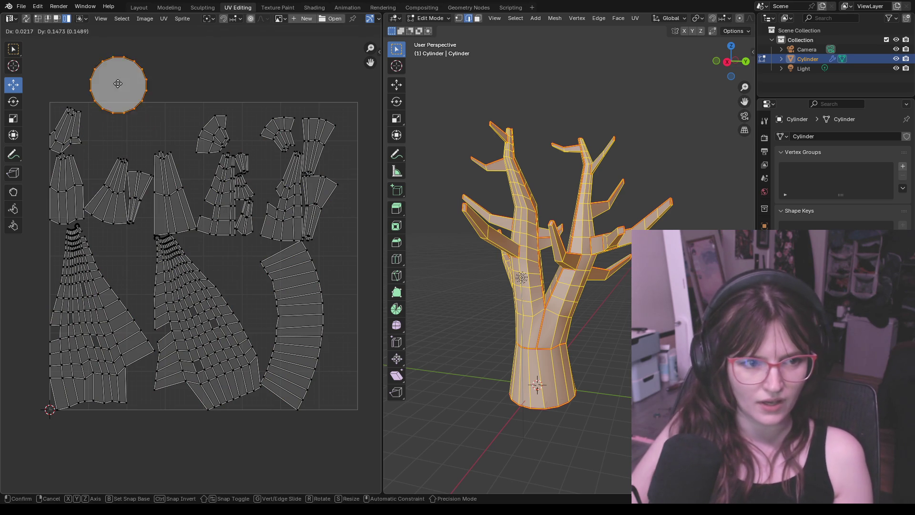
{"action": "left_click", "coordinate": [68, 130]}
{"action": "left_click_drag", "start_coordinate": [68, 131], "coordinate": [105, 129]}
Arrange the thin, tall and neighbouring islands into a tidy top row
{"action": "left_click", "coordinate": [71, 167]}
{"action": "left_click", "coordinate": [136, 185]}
{"action": "mouse_move", "coordinate": [139, 196]}
{"action": "left_mouse_down"}
{"action": "mouse_move", "coordinate": [143, 126]}
{"action": "mouse_move", "coordinate": [225, 142]}
{"action": "mouse_move", "coordinate": [190, 135]}
{"action": "left_mouse_up"}
{"action": "left_click", "coordinate": [278, 131]}
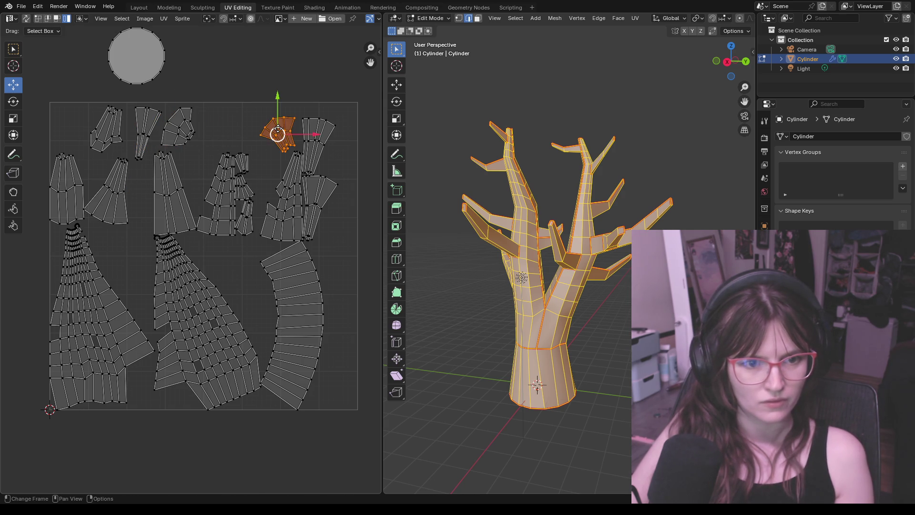
{"action": "left_click_drag", "start_coordinate": [278, 134], "coordinate": [220, 129]}
{"action": "left_click", "coordinate": [316, 142]}
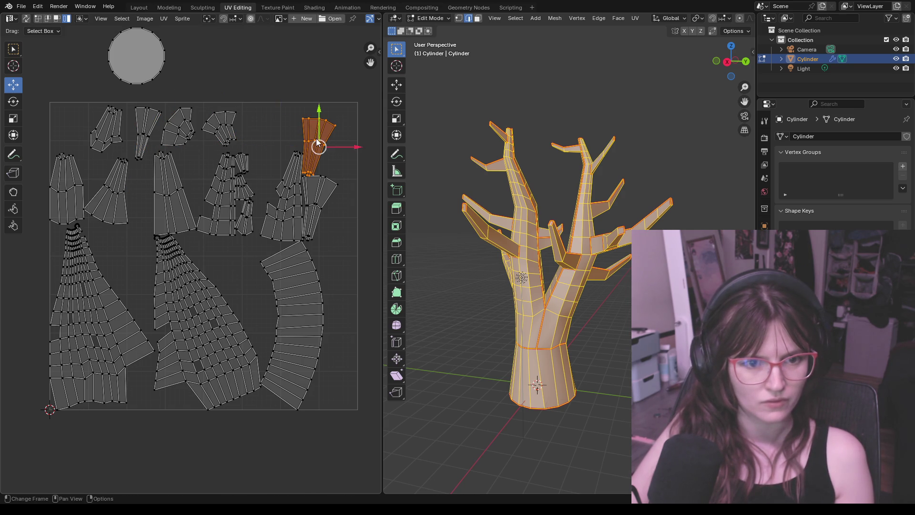
{"action": "mouse_move", "coordinate": [318, 146]}
{"action": "left_mouse_down"}
{"action": "mouse_move", "coordinate": [272, 128]}
{"action": "mouse_move", "coordinate": [272, 138]}
{"action": "left_mouse_up"}
{"action": "left_click", "coordinate": [321, 205]}
{"action": "left_click_drag", "start_coordinate": [321, 205], "coordinate": [336, 139]}
Shift the small island to the top right and nudge the two large lower islands rightward
{"action": "left_click", "coordinate": [293, 206]}
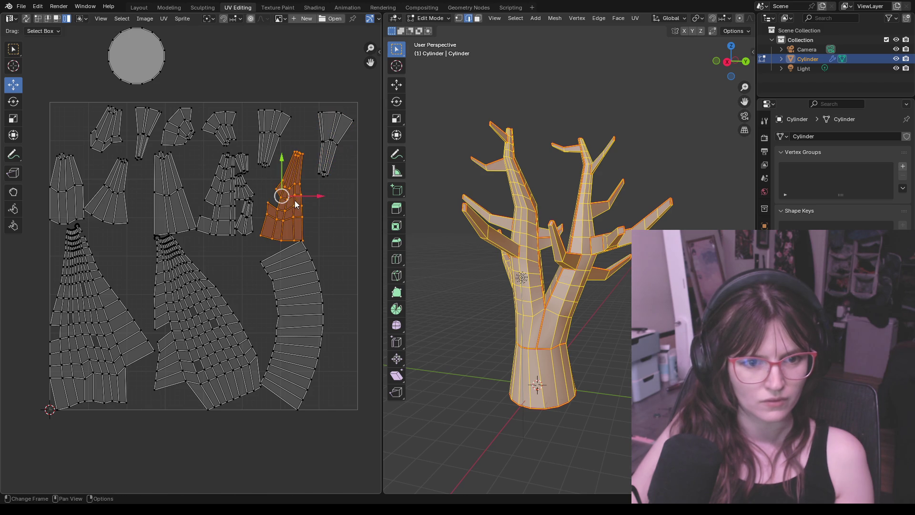
{"action": "left_click_drag", "start_coordinate": [282, 197], "coordinate": [289, 180]}
{"action": "left_click", "coordinate": [302, 263]}
{"action": "left_click_drag", "start_coordinate": [293, 324], "coordinate": [315, 322]}
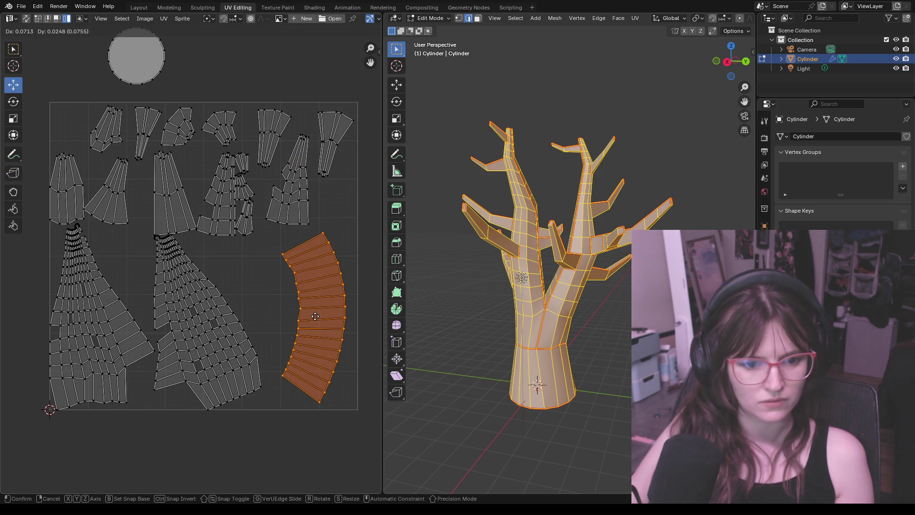
{"action": "left_click", "coordinate": [210, 308]}
{"action": "left_click_drag", "start_coordinate": [209, 307], "coordinate": [224, 317]}
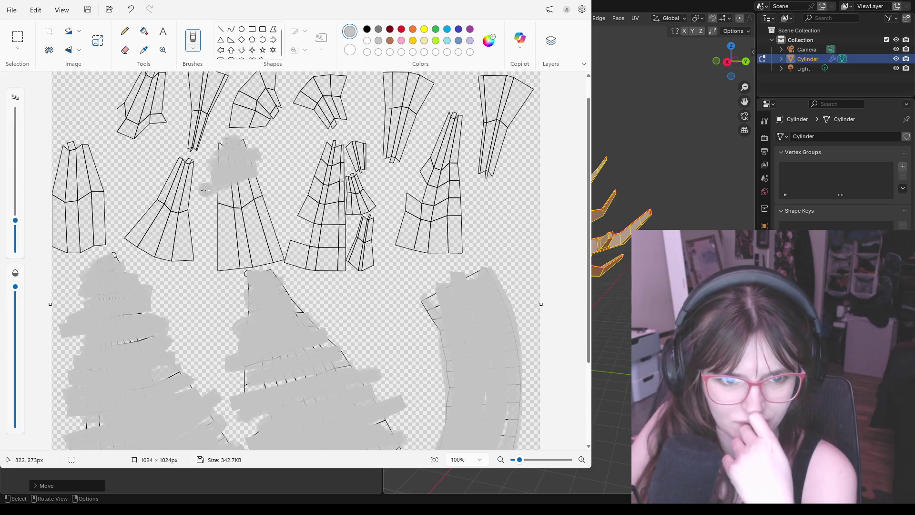
Paint grey over the upper-middle, lined and right-side UV pieces of the texture
{"action": "mouse_move", "coordinate": [226, 188]}
{"action": "left_mouse_down"}
{"action": "mouse_move", "coordinate": [213, 223]}
{"action": "mouse_move", "coordinate": [241, 242]}
{"action": "mouse_move", "coordinate": [227, 270]}
{"action": "mouse_move", "coordinate": [337, 264]}
{"action": "mouse_move", "coordinate": [343, 276]}
{"action": "left_mouse_up"}
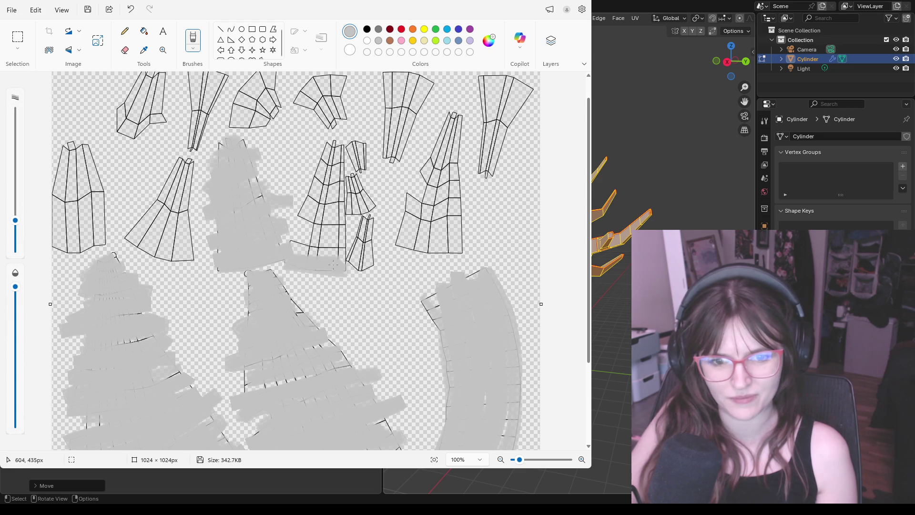
{"action": "mouse_move", "coordinate": [286, 243]}
{"action": "left_mouse_down"}
{"action": "mouse_move", "coordinate": [322, 236]}
{"action": "mouse_move", "coordinate": [306, 235]}
{"action": "mouse_move", "coordinate": [339, 215]}
{"action": "mouse_move", "coordinate": [315, 187]}
{"action": "mouse_move", "coordinate": [339, 161]}
{"action": "mouse_move", "coordinate": [314, 161]}
{"action": "left_mouse_up"}
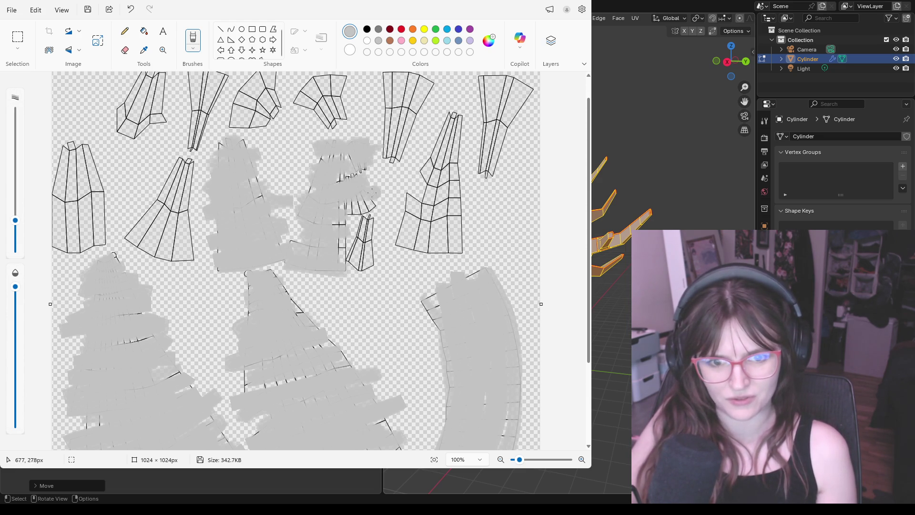
{"action": "mouse_move", "coordinate": [356, 222]}
{"action": "left_mouse_down"}
{"action": "mouse_move", "coordinate": [368, 236]}
{"action": "mouse_move", "coordinate": [370, 269]}
{"action": "left_mouse_up"}
{"action": "left_click_drag", "start_coordinate": [401, 197], "coordinate": [466, 249]}
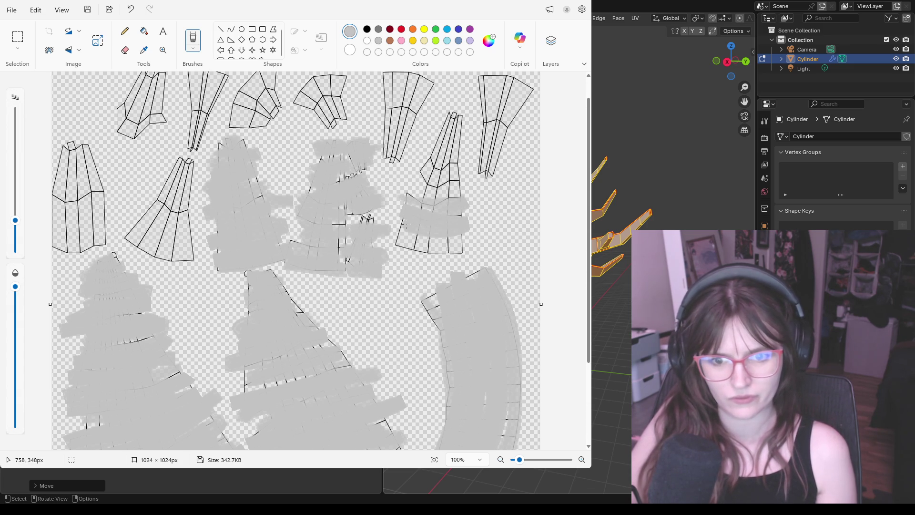
{"action": "mouse_move", "coordinate": [411, 188]}
{"action": "left_mouse_down"}
{"action": "mouse_move", "coordinate": [465, 192]}
{"action": "mouse_move", "coordinate": [419, 168]}
{"action": "mouse_move", "coordinate": [426, 154]}
{"action": "left_mouse_up"}
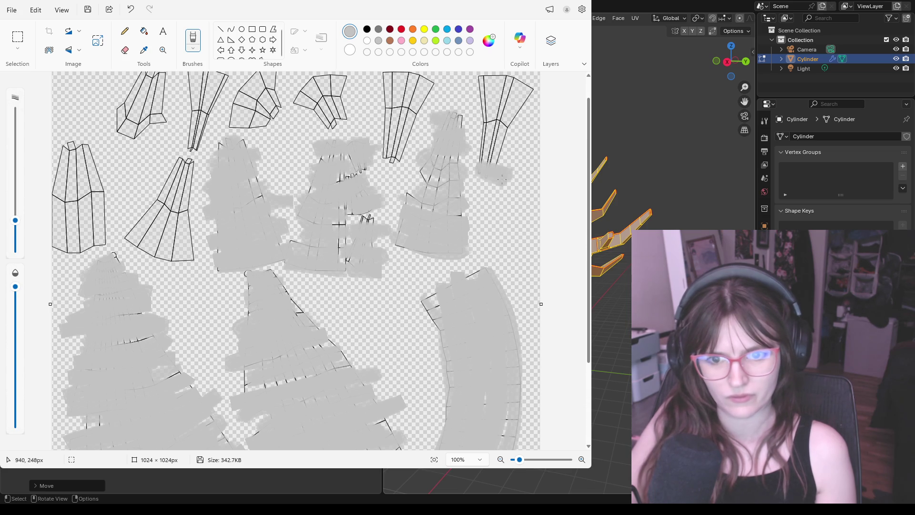
{"action": "mouse_move", "coordinate": [509, 152]}
{"action": "left_mouse_down"}
{"action": "mouse_move", "coordinate": [520, 163]}
{"action": "mouse_move", "coordinate": [460, 80]}
{"action": "mouse_move", "coordinate": [523, 77]}
{"action": "left_mouse_up"}
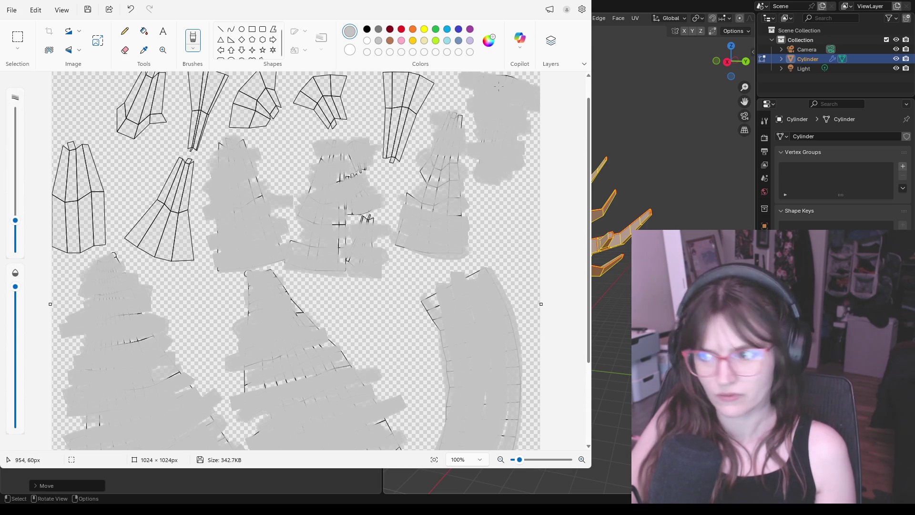
Paint grey over the top wireframe strips and the tops of the upper-left legs
{"action": "left_click_drag", "start_coordinate": [334, 88], "coordinate": [330, 104]}
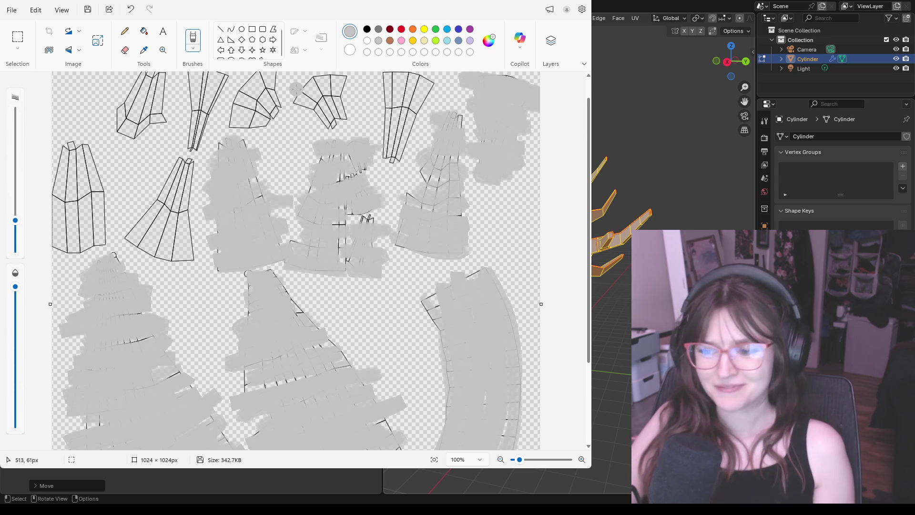
{"action": "mouse_move", "coordinate": [383, 147]}
{"action": "left_mouse_down"}
{"action": "mouse_move", "coordinate": [405, 150]}
{"action": "mouse_move", "coordinate": [440, 104]}
{"action": "mouse_move", "coordinate": [348, 116]}
{"action": "left_mouse_up"}
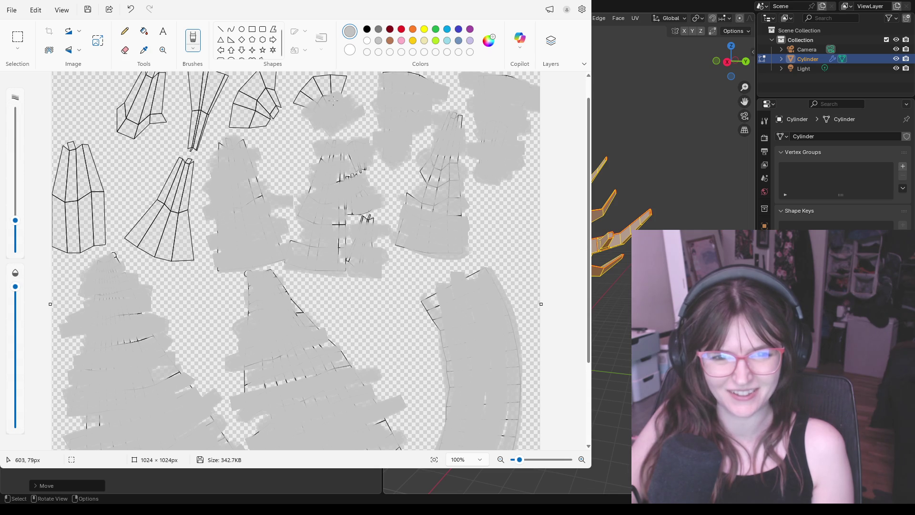
{"action": "left_click_drag", "start_coordinate": [336, 86], "coordinate": [252, 134]}
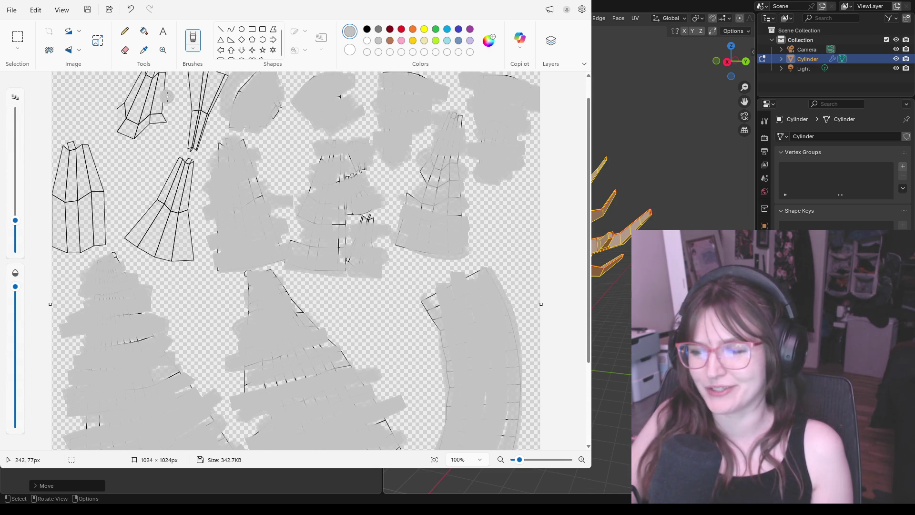
{"action": "mouse_move", "coordinate": [204, 147]}
{"action": "left_mouse_down"}
{"action": "mouse_move", "coordinate": [186, 136]}
{"action": "mouse_move", "coordinate": [209, 135]}
{"action": "left_mouse_up"}
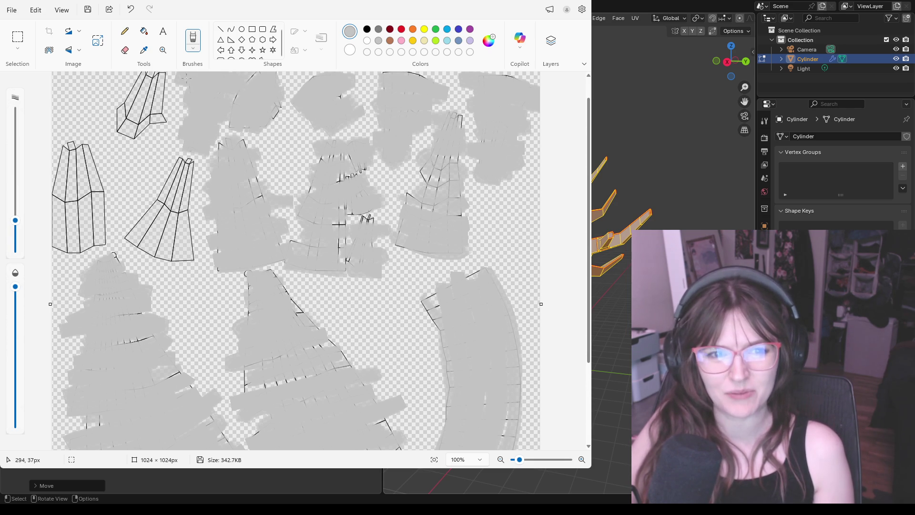
{"action": "left_click_drag", "start_coordinate": [200, 78], "coordinate": [136, 79]}
{"action": "mouse_move", "coordinate": [588, 184]}
{"action": "left_mouse_down"}
{"action": "mouse_move", "coordinate": [588, 174]}
{"action": "mouse_move", "coordinate": [278, 121]}
{"action": "left_mouse_up"}
{"action": "mouse_move", "coordinate": [152, 94]}
{"action": "left_mouse_down"}
{"action": "mouse_move", "coordinate": [140, 117]}
{"action": "mouse_move", "coordinate": [161, 126]}
{"action": "mouse_move", "coordinate": [168, 146]}
{"action": "left_mouse_up"}
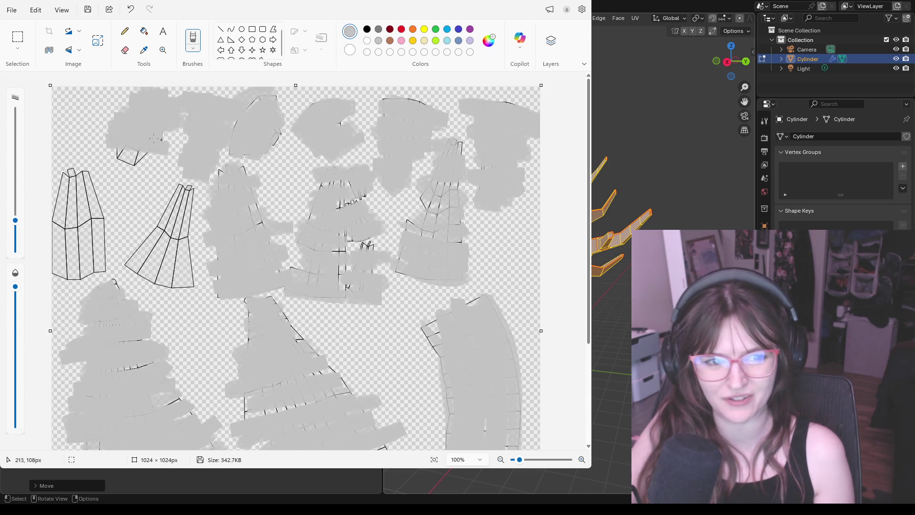
Paint grey over the middle-left skirt piece and the left shape's outline and top half
{"action": "mouse_move", "coordinate": [172, 184]}
{"action": "left_mouse_down"}
{"action": "mouse_move", "coordinate": [204, 202]}
{"action": "mouse_move", "coordinate": [148, 198]}
{"action": "mouse_move", "coordinate": [152, 213]}
{"action": "mouse_move", "coordinate": [193, 236]}
{"action": "mouse_move", "coordinate": [186, 250]}
{"action": "mouse_move", "coordinate": [169, 253]}
{"action": "left_mouse_up"}
{"action": "left_click_drag", "start_coordinate": [144, 264], "coordinate": [131, 270]}
{"action": "mouse_move", "coordinate": [58, 177]}
{"action": "left_mouse_down"}
{"action": "mouse_move", "coordinate": [107, 192]}
{"action": "mouse_move", "coordinate": [107, 208]}
{"action": "mouse_move", "coordinate": [48, 224]}
{"action": "mouse_move", "coordinate": [104, 247]}
{"action": "mouse_move", "coordinate": [50, 268]}
{"action": "mouse_move", "coordinate": [104, 279]}
{"action": "mouse_move", "coordinate": [59, 276]}
{"action": "left_mouse_up"}
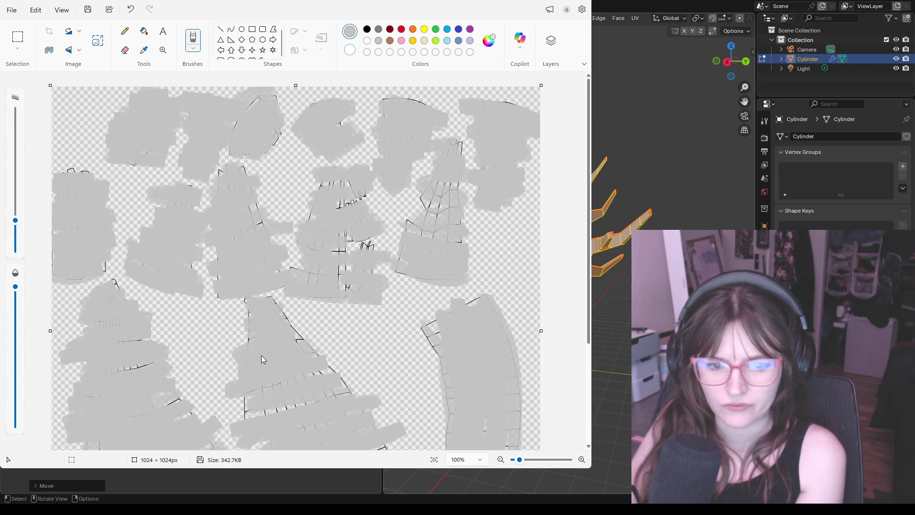
Paint pale pink zigzag strokes over the top, upper-right, middle and centre grey blobs
{"action": "mouse_move", "coordinate": [443, 118]}
{"action": "left_mouse_down"}
{"action": "mouse_move", "coordinate": [386, 111]}
{"action": "mouse_move", "coordinate": [421, 143]}
{"action": "mouse_move", "coordinate": [370, 152]}
{"action": "left_mouse_up"}
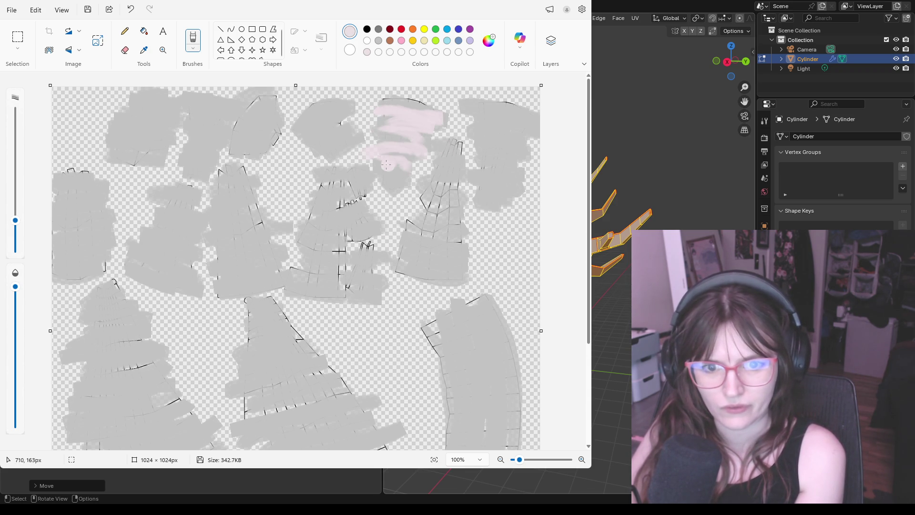
{"action": "left_click_drag", "start_coordinate": [465, 154], "coordinate": [428, 176]}
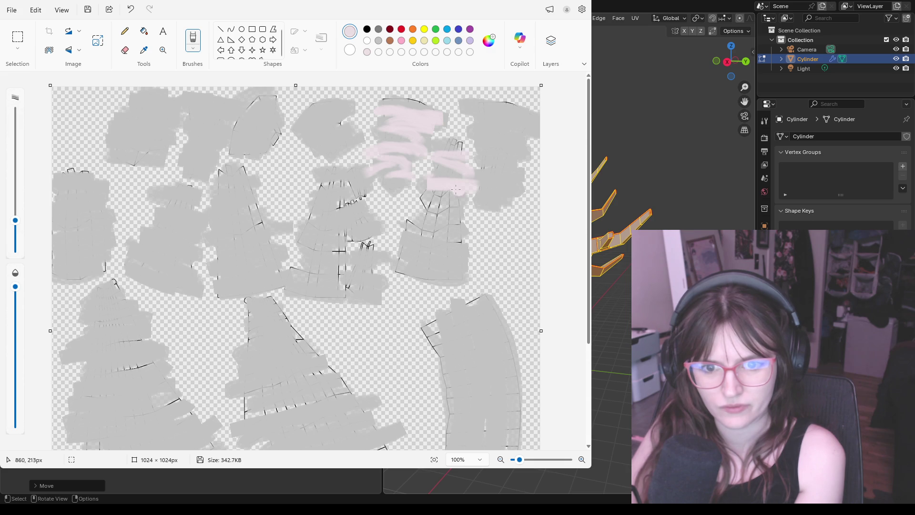
{"action": "left_click_drag", "start_coordinate": [469, 221], "coordinate": [468, 269]}
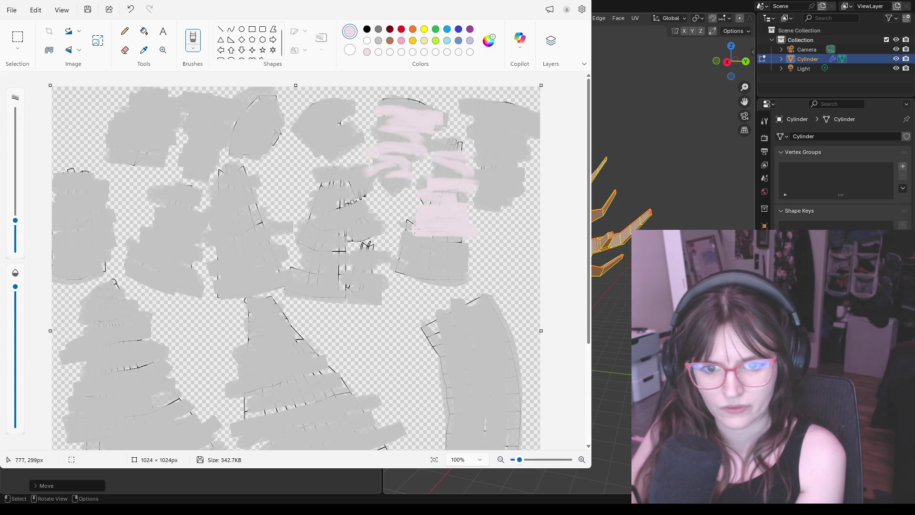
{"action": "mouse_move", "coordinate": [469, 104]}
{"action": "left_mouse_down"}
{"action": "mouse_move", "coordinate": [470, 147]}
{"action": "mouse_move", "coordinate": [500, 179]}
{"action": "left_mouse_up"}
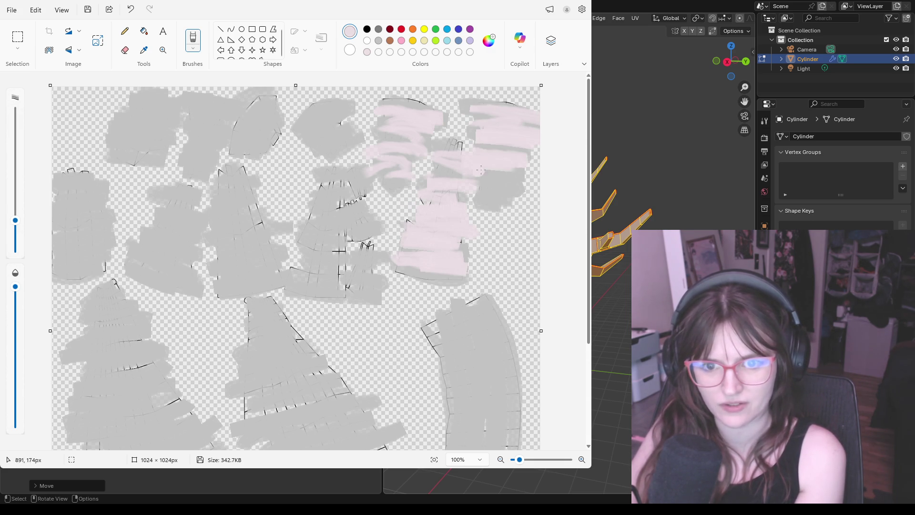
{"action": "mouse_move", "coordinate": [314, 179]}
{"action": "left_mouse_down"}
{"action": "mouse_move", "coordinate": [361, 183]}
{"action": "mouse_move", "coordinate": [379, 209]}
{"action": "left_mouse_up"}
{"action": "mouse_move", "coordinate": [344, 251]}
{"action": "left_mouse_down"}
{"action": "mouse_move", "coordinate": [370, 265]}
{"action": "mouse_move", "coordinate": [354, 240]}
{"action": "left_mouse_up"}
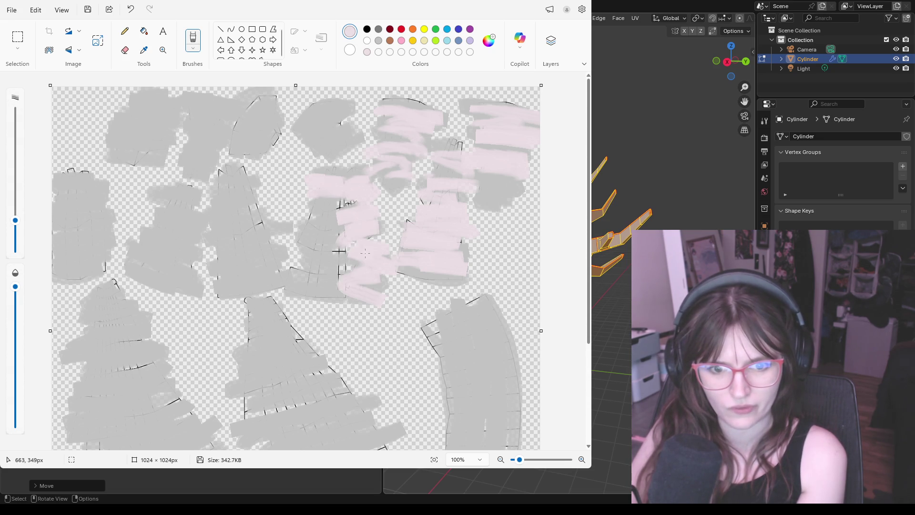
{"action": "mouse_move", "coordinate": [302, 218]}
{"action": "left_mouse_down"}
{"action": "mouse_move", "coordinate": [350, 253]}
{"action": "mouse_move", "coordinate": [300, 247]}
{"action": "mouse_move", "coordinate": [312, 276]}
{"action": "left_mouse_up"}
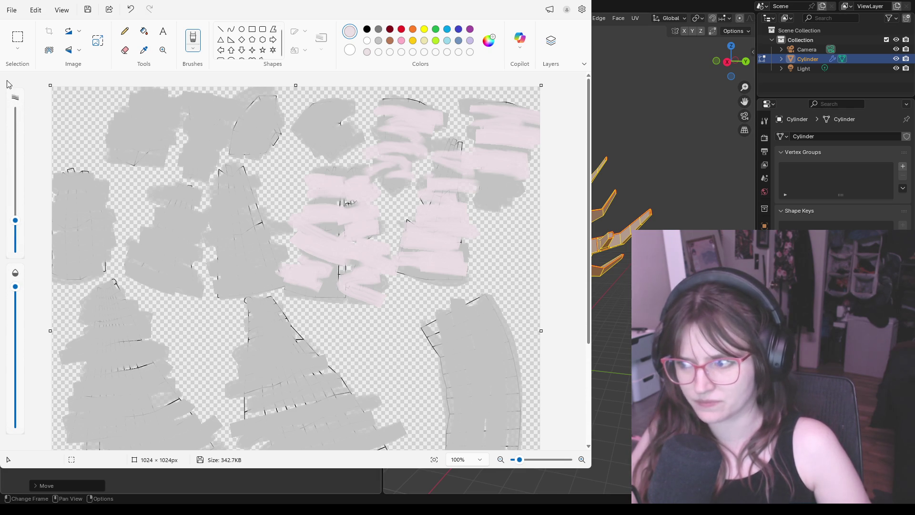
Show the Layers panel and add a new blank layer above the painted texture
{"action": "left_click", "coordinate": [550, 45]}
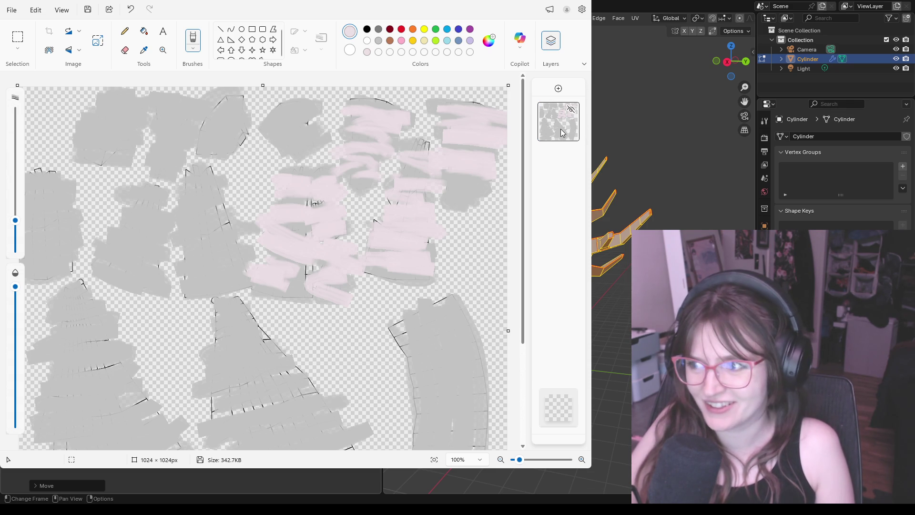
{"action": "left_click", "coordinate": [559, 89]}
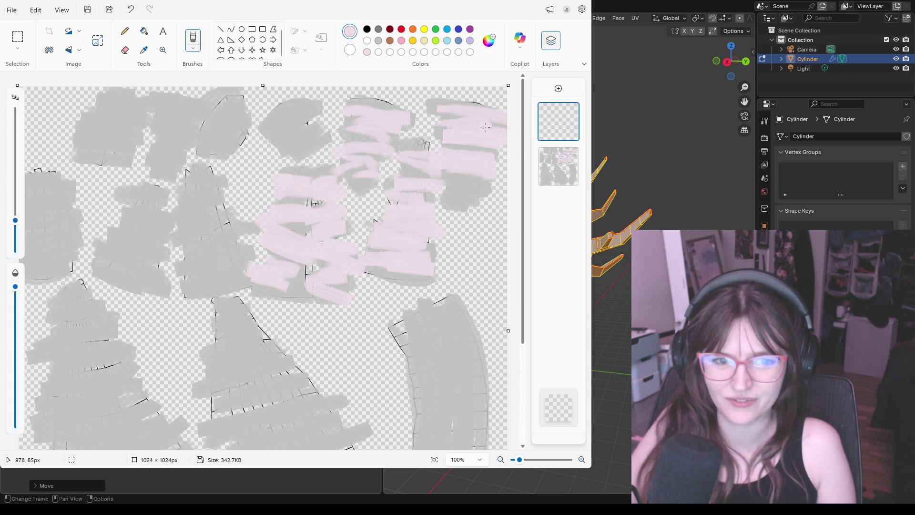
Select the grey-shapes layer and brush pale pink across the upper-middle and upper-left shapes
{"action": "left_click", "coordinate": [558, 166]}
{"action": "left_click_drag", "start_coordinate": [272, 136], "coordinate": [300, 154]}
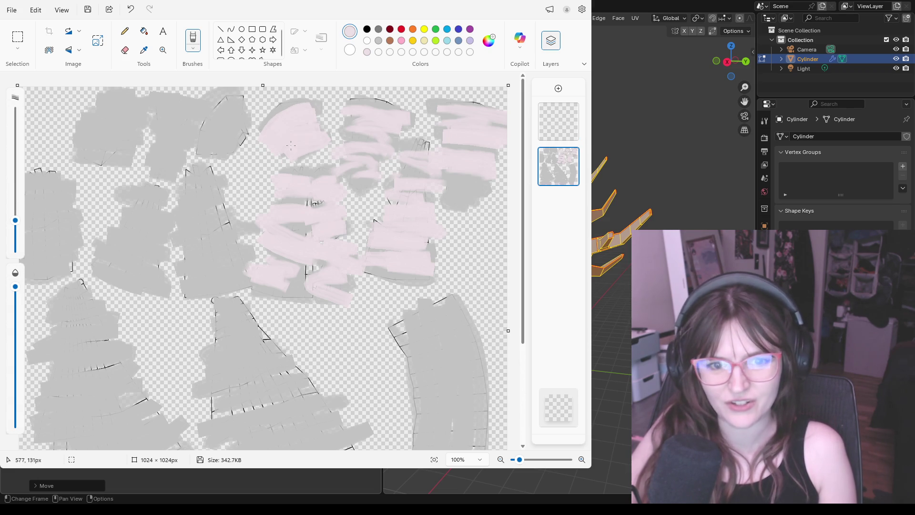
{"action": "mouse_move", "coordinate": [195, 143]}
{"action": "left_mouse_down"}
{"action": "mouse_move", "coordinate": [219, 116]}
{"action": "mouse_move", "coordinate": [249, 131]}
{"action": "left_mouse_up"}
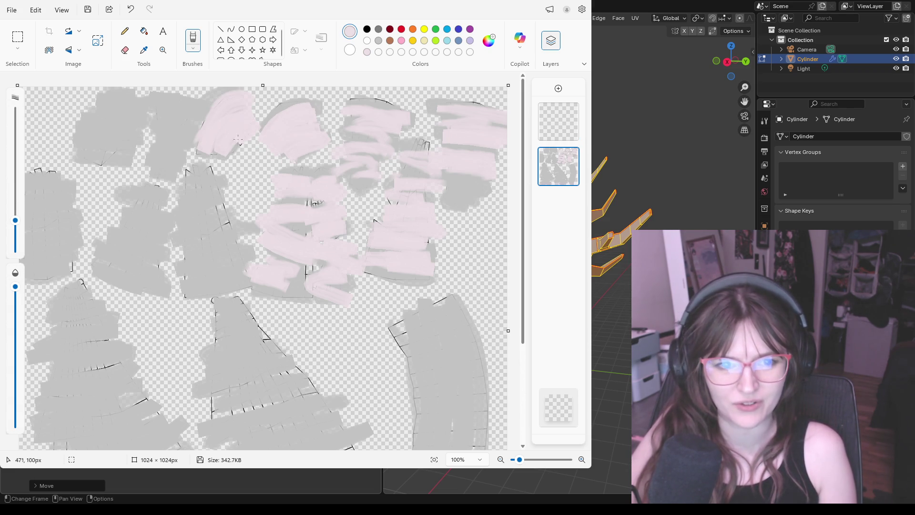
{"action": "mouse_move", "coordinate": [156, 157]}
{"action": "left_mouse_down"}
{"action": "mouse_move", "coordinate": [185, 158]}
{"action": "mouse_move", "coordinate": [203, 106]}
{"action": "left_mouse_up"}
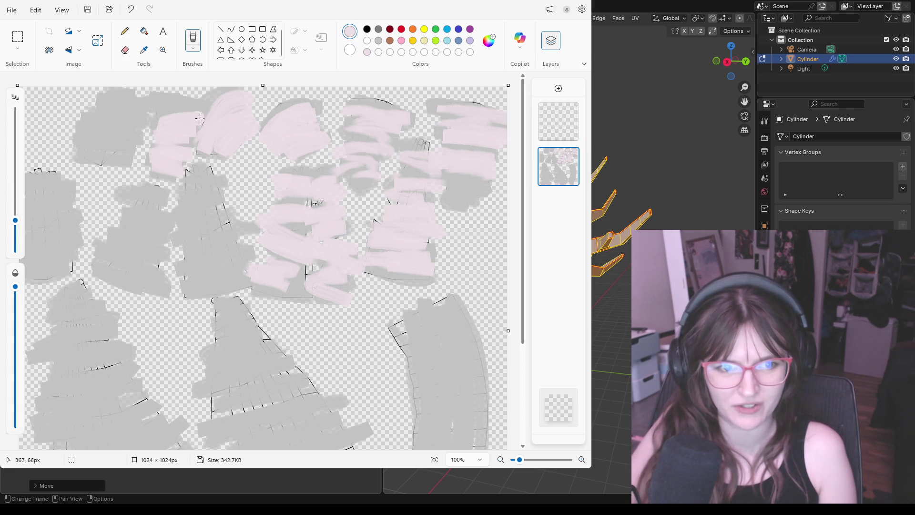
{"action": "mouse_move", "coordinate": [88, 112]}
{"action": "left_mouse_down"}
{"action": "mouse_move", "coordinate": [137, 114]}
{"action": "mouse_move", "coordinate": [98, 147]}
{"action": "left_mouse_up"}
With a larger brush, paint pink over the left and middle shapes, undoing the stray curved-strip stroke
{"action": "mouse_move", "coordinate": [15, 220]}
{"action": "left_mouse_down"}
{"action": "mouse_move", "coordinate": [15, 176]}
{"action": "mouse_move", "coordinate": [16, 196]}
{"action": "left_mouse_up"}
{"action": "mouse_move", "coordinate": [71, 179]}
{"action": "left_mouse_down"}
{"action": "mouse_move", "coordinate": [9, 184]}
{"action": "mouse_move", "coordinate": [29, 215]}
{"action": "mouse_move", "coordinate": [18, 265]}
{"action": "mouse_move", "coordinate": [48, 272]}
{"action": "mouse_move", "coordinate": [68, 243]}
{"action": "left_mouse_up"}
{"action": "mouse_move", "coordinate": [114, 211]}
{"action": "left_mouse_down"}
{"action": "mouse_move", "coordinate": [154, 184]}
{"action": "mouse_move", "coordinate": [119, 243]}
{"action": "mouse_move", "coordinate": [144, 271]}
{"action": "mouse_move", "coordinate": [186, 179]}
{"action": "mouse_move", "coordinate": [229, 189]}
{"action": "mouse_move", "coordinate": [172, 214]}
{"action": "mouse_move", "coordinate": [223, 225]}
{"action": "mouse_move", "coordinate": [154, 261]}
{"action": "left_mouse_up"}
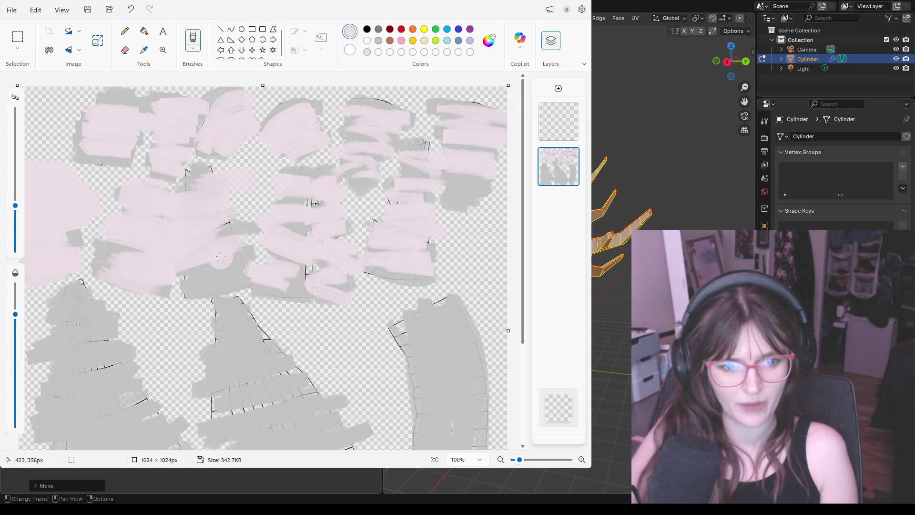
{"action": "left_click_drag", "start_coordinate": [220, 258], "coordinate": [243, 275]}
{"action": "left_click_drag", "start_coordinate": [459, 336], "coordinate": [377, 336]}
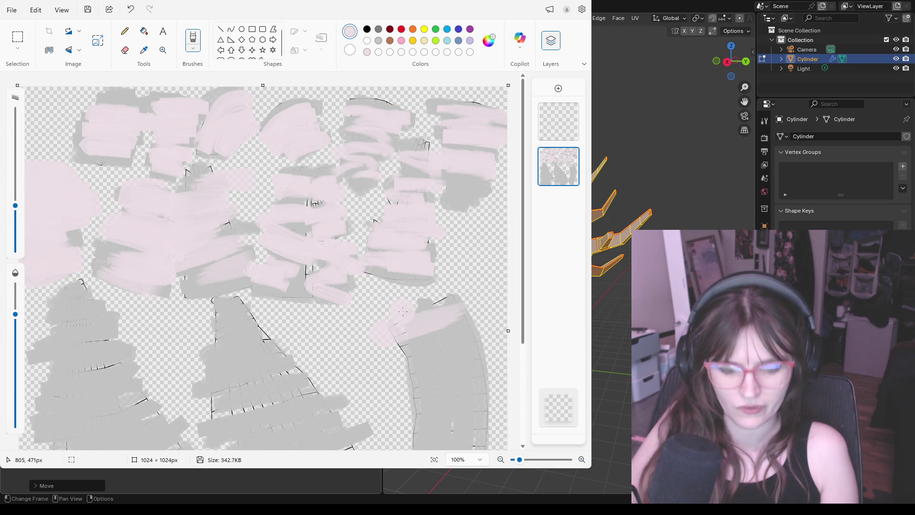
{"action": "key", "text": "ctrl+z"}
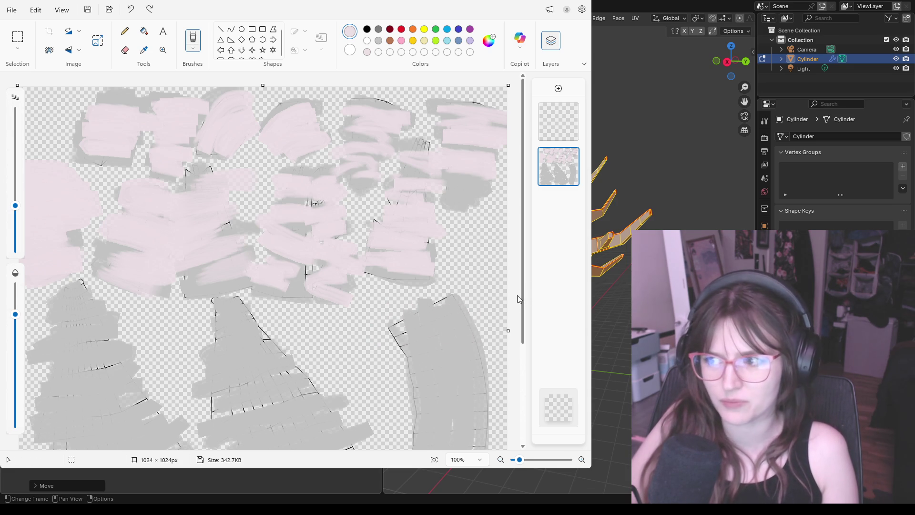
{"action": "left_click_drag", "start_coordinate": [522, 276], "coordinate": [511, 371]}
Cover the curved right-hand strip and the top of the middle tree shape with pale pink
{"action": "mouse_move", "coordinate": [397, 202]}
{"action": "left_mouse_down"}
{"action": "mouse_move", "coordinate": [429, 279]}
{"action": "mouse_move", "coordinate": [409, 415]}
{"action": "mouse_move", "coordinate": [458, 300]}
{"action": "mouse_move", "coordinate": [383, 400]}
{"action": "left_mouse_up"}
{"action": "mouse_move", "coordinate": [461, 200]}
{"action": "left_mouse_down"}
{"action": "mouse_move", "coordinate": [446, 341]}
{"action": "mouse_move", "coordinate": [469, 272]}
{"action": "left_mouse_up"}
{"action": "mouse_move", "coordinate": [443, 421]}
{"action": "left_mouse_down"}
{"action": "mouse_move", "coordinate": [479, 250]}
{"action": "mouse_move", "coordinate": [436, 164]}
{"action": "mouse_move", "coordinate": [446, 243]}
{"action": "left_mouse_up"}
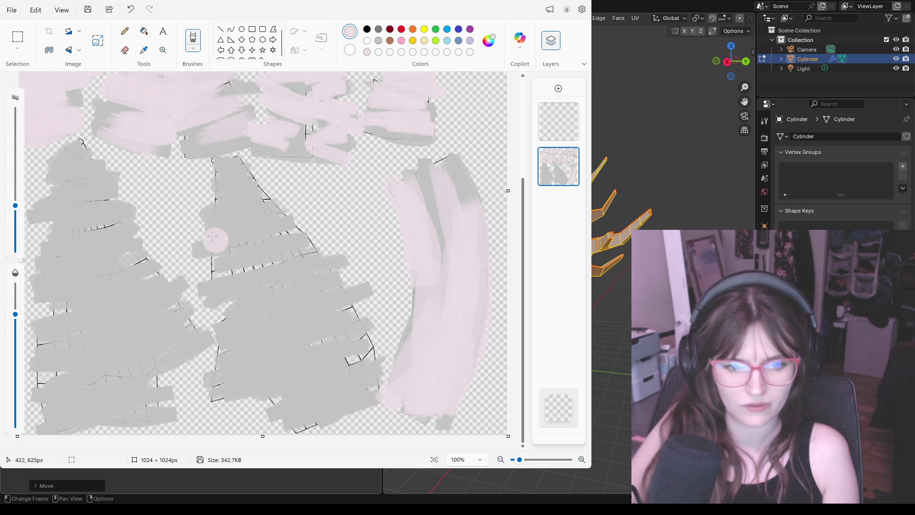
{"action": "mouse_move", "coordinate": [212, 207]}
{"action": "left_mouse_down"}
{"action": "mouse_move", "coordinate": [239, 176]}
{"action": "mouse_move", "coordinate": [229, 161]}
{"action": "mouse_move", "coordinate": [271, 193]}
{"action": "mouse_move", "coordinate": [208, 215]}
{"action": "mouse_move", "coordinate": [219, 231]}
{"action": "left_mouse_up"}
{"action": "mouse_move", "coordinate": [308, 219]}
{"action": "left_mouse_down"}
{"action": "mouse_move", "coordinate": [200, 250]}
{"action": "mouse_move", "coordinate": [340, 253]}
{"action": "mouse_move", "coordinate": [200, 293]}
{"action": "mouse_move", "coordinate": [326, 276]}
{"action": "mouse_move", "coordinate": [204, 329]}
{"action": "mouse_move", "coordinate": [365, 293]}
{"action": "mouse_move", "coordinate": [222, 357]}
{"action": "left_mouse_up"}
Paint pink over the middle tree's lower bands and the whole left tree shape
{"action": "mouse_move", "coordinate": [344, 318]}
{"action": "left_mouse_down"}
{"action": "mouse_move", "coordinate": [221, 365]}
{"action": "mouse_move", "coordinate": [375, 347]}
{"action": "left_mouse_up"}
{"action": "left_click_drag", "start_coordinate": [376, 347], "coordinate": [244, 385]}
{"action": "left_click_drag", "start_coordinate": [363, 350], "coordinate": [302, 371]}
{"action": "mouse_move", "coordinate": [358, 357]}
{"action": "left_mouse_down"}
{"action": "mouse_move", "coordinate": [271, 404]}
{"action": "mouse_move", "coordinate": [354, 425]}
{"action": "left_mouse_up"}
{"action": "mouse_move", "coordinate": [77, 150]}
{"action": "left_mouse_down"}
{"action": "mouse_move", "coordinate": [43, 207]}
{"action": "mouse_move", "coordinate": [127, 212]}
{"action": "mouse_move", "coordinate": [54, 236]}
{"action": "mouse_move", "coordinate": [143, 250]}
{"action": "mouse_move", "coordinate": [43, 272]}
{"action": "mouse_move", "coordinate": [87, 280]}
{"action": "mouse_move", "coordinate": [43, 296]}
{"action": "mouse_move", "coordinate": [110, 309]}
{"action": "mouse_move", "coordinate": [171, 297]}
{"action": "mouse_move", "coordinate": [43, 333]}
{"action": "mouse_move", "coordinate": [179, 315]}
{"action": "left_mouse_up"}
{"action": "mouse_move", "coordinate": [179, 315]}
{"action": "left_mouse_down"}
{"action": "mouse_move", "coordinate": [44, 353]}
{"action": "mouse_move", "coordinate": [36, 387]}
{"action": "mouse_move", "coordinate": [165, 393]}
{"action": "mouse_move", "coordinate": [43, 429]}
{"action": "left_mouse_up"}
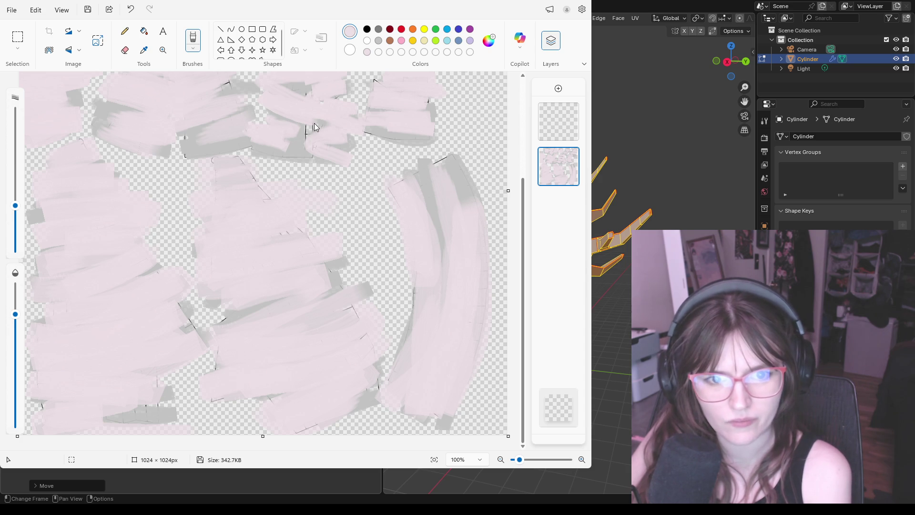
Switch to white and paint it over the middle tree shape, redoing one undone stroke
{"action": "left_click", "coordinate": [254, 355]}
{"action": "mouse_move", "coordinate": [201, 198]}
{"action": "left_mouse_down"}
{"action": "mouse_move", "coordinate": [229, 223]}
{"action": "mouse_move", "coordinate": [194, 242]}
{"action": "left_mouse_up"}
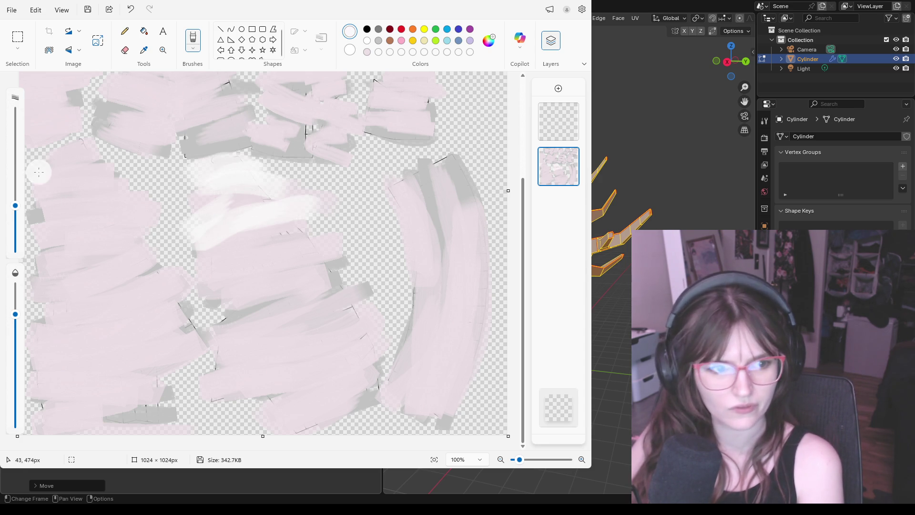
{"action": "key", "text": "ctrl+z"}
{"action": "key", "text": "ctrl+z"}
{"action": "key", "text": "ctrl+z"}
{"action": "key", "text": "ctrl+z"}
{"action": "key", "text": "ctrl+z"}
{"action": "key", "text": "ctrl+z"}
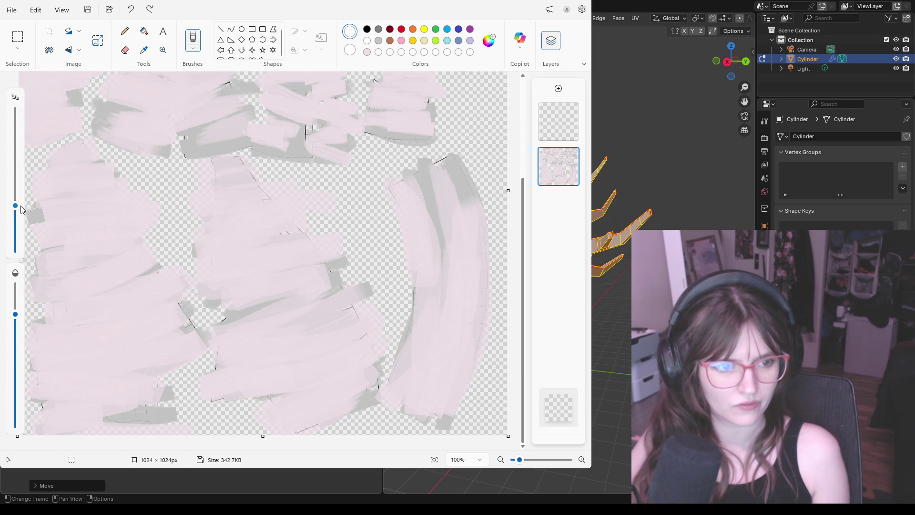
{"action": "mouse_move", "coordinate": [205, 188]}
{"action": "left_mouse_down"}
{"action": "mouse_move", "coordinate": [286, 225]}
{"action": "mouse_move", "coordinate": [208, 250]}
{"action": "mouse_move", "coordinate": [287, 249]}
{"action": "mouse_move", "coordinate": [228, 271]}
{"action": "mouse_move", "coordinate": [329, 282]}
{"action": "mouse_move", "coordinate": [336, 293]}
{"action": "mouse_move", "coordinate": [216, 313]}
{"action": "mouse_move", "coordinate": [351, 308]}
{"action": "mouse_move", "coordinate": [207, 344]}
{"action": "mouse_move", "coordinate": [349, 319]}
{"action": "mouse_move", "coordinate": [390, 329]}
{"action": "mouse_move", "coordinate": [352, 348]}
{"action": "mouse_move", "coordinate": [367, 343]}
{"action": "mouse_move", "coordinate": [360, 344]}
{"action": "mouse_move", "coordinate": [394, 379]}
{"action": "mouse_move", "coordinate": [222, 408]}
{"action": "mouse_move", "coordinate": [343, 422]}
{"action": "mouse_move", "coordinate": [400, 396]}
{"action": "left_mouse_up"}
Paint white bark strokes across and down the whole left tree shape
{"action": "left_click_drag", "start_coordinate": [43, 174], "coordinate": [129, 174]}
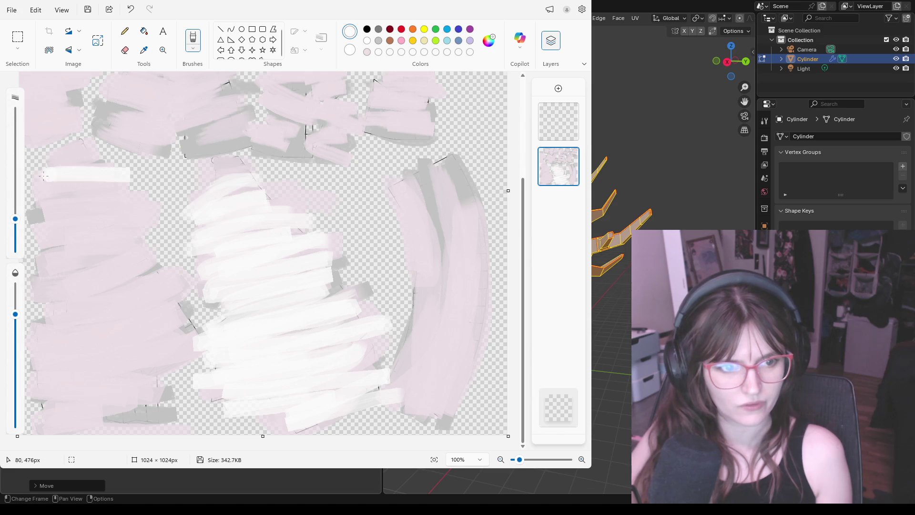
{"action": "left_click_drag", "start_coordinate": [62, 194], "coordinate": [147, 196]}
{"action": "left_click_drag", "start_coordinate": [36, 204], "coordinate": [122, 188]}
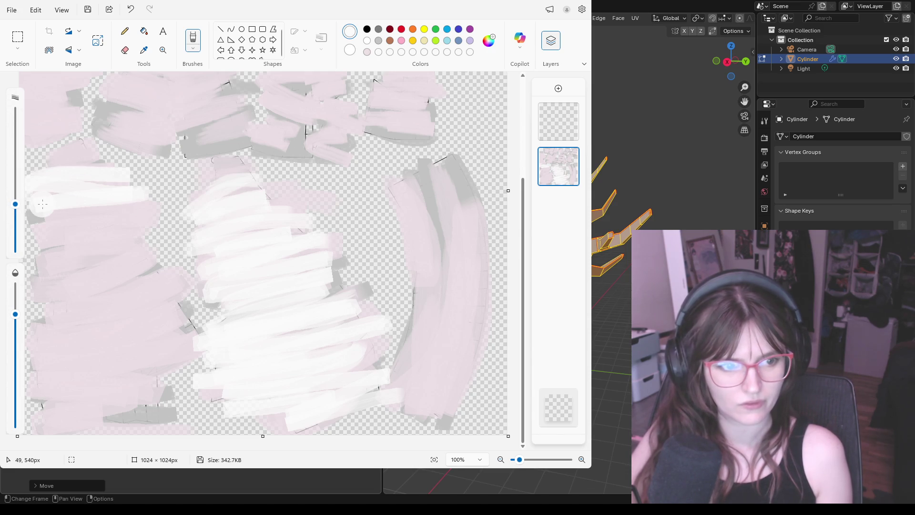
{"action": "mouse_move", "coordinate": [36, 215]}
{"action": "left_mouse_down"}
{"action": "mouse_move", "coordinate": [149, 208]}
{"action": "mouse_move", "coordinate": [33, 233]}
{"action": "mouse_move", "coordinate": [140, 243]}
{"action": "mouse_move", "coordinate": [65, 252]}
{"action": "mouse_move", "coordinate": [182, 259]}
{"action": "left_mouse_up"}
{"action": "mouse_move", "coordinate": [182, 259]}
{"action": "left_mouse_down"}
{"action": "mouse_move", "coordinate": [33, 280]}
{"action": "mouse_move", "coordinate": [147, 271]}
{"action": "mouse_move", "coordinate": [42, 307]}
{"action": "mouse_move", "coordinate": [56, 323]}
{"action": "mouse_move", "coordinate": [187, 315]}
{"action": "mouse_move", "coordinate": [33, 333]}
{"action": "mouse_move", "coordinate": [204, 326]}
{"action": "left_mouse_up"}
{"action": "mouse_move", "coordinate": [204, 326]}
{"action": "left_mouse_down"}
{"action": "mouse_move", "coordinate": [65, 343]}
{"action": "mouse_move", "coordinate": [162, 358]}
{"action": "mouse_move", "coordinate": [28, 372]}
{"action": "mouse_move", "coordinate": [171, 390]}
{"action": "mouse_move", "coordinate": [77, 407]}
{"action": "mouse_move", "coordinate": [193, 415]}
{"action": "mouse_move", "coordinate": [69, 413]}
{"action": "left_mouse_up"}
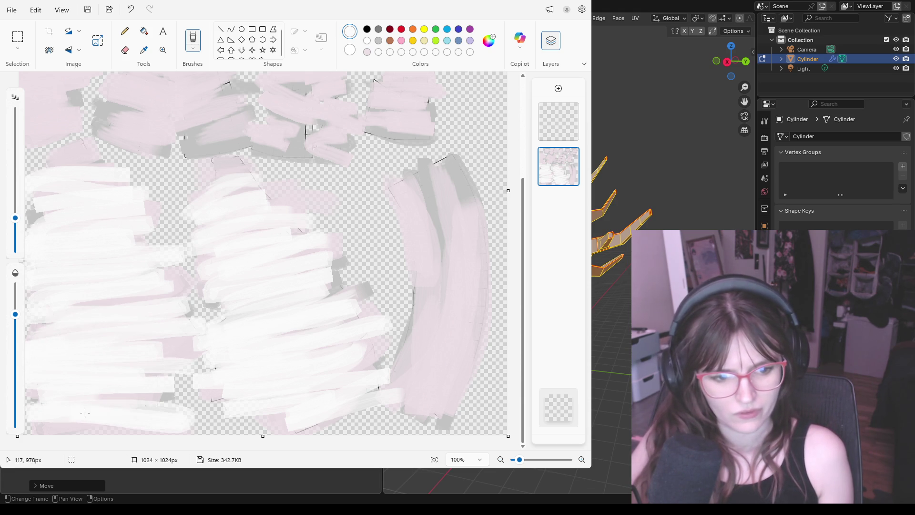
Brighten the curved strip and the upper-right shape with white strokes
{"action": "mouse_move", "coordinate": [402, 179]}
{"action": "left_mouse_down"}
{"action": "mouse_move", "coordinate": [415, 408]}
{"action": "mouse_move", "coordinate": [438, 381]}
{"action": "mouse_move", "coordinate": [425, 173]}
{"action": "left_mouse_up"}
{"action": "mouse_move", "coordinate": [453, 357]}
{"action": "left_mouse_down"}
{"action": "mouse_move", "coordinate": [465, 394]}
{"action": "mouse_move", "coordinate": [482, 300]}
{"action": "mouse_move", "coordinate": [443, 428]}
{"action": "left_mouse_up"}
{"action": "left_click_drag", "start_coordinate": [464, 164], "coordinate": [484, 261]}
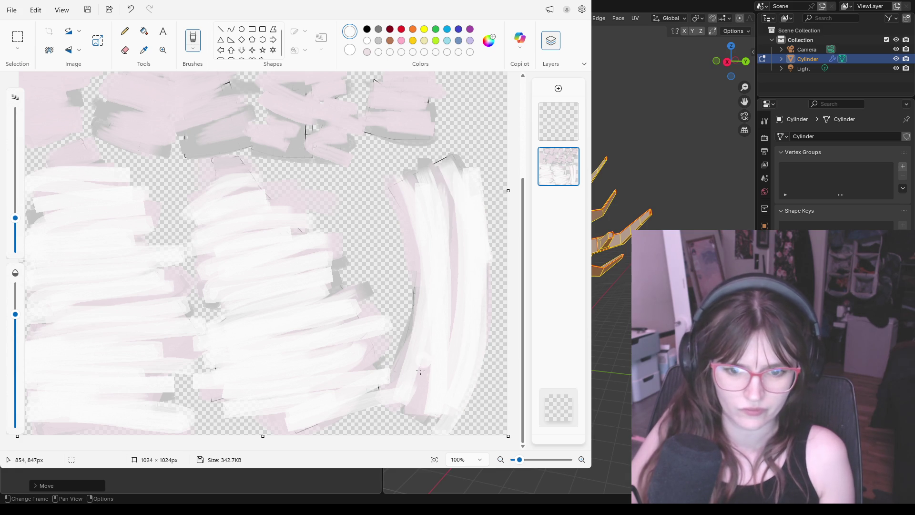
{"action": "left_click_drag", "start_coordinate": [365, 133], "coordinate": [468, 143]}
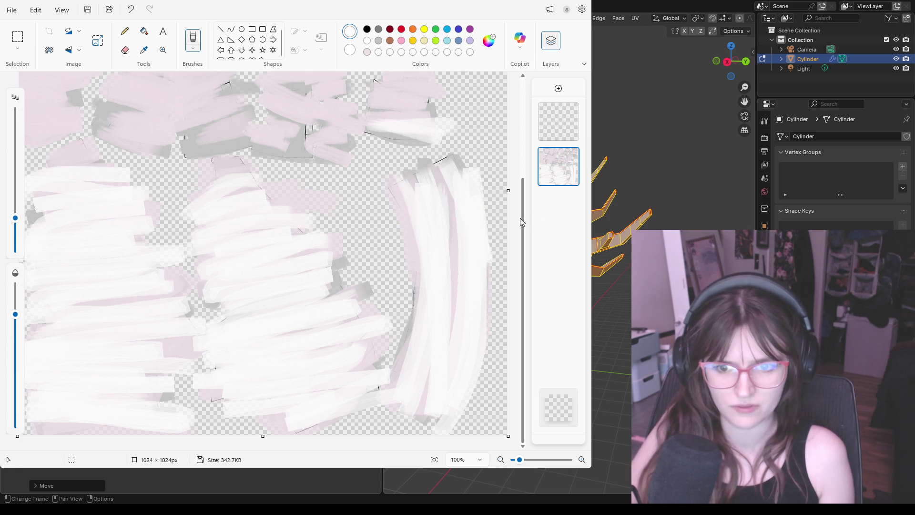
{"action": "scroll", "coordinate": [525, 190], "scroll_direction": "up", "scroll_amount": 1}
{"action": "scroll", "coordinate": [411, 199], "scroll_direction": "up", "scroll_amount": 1}
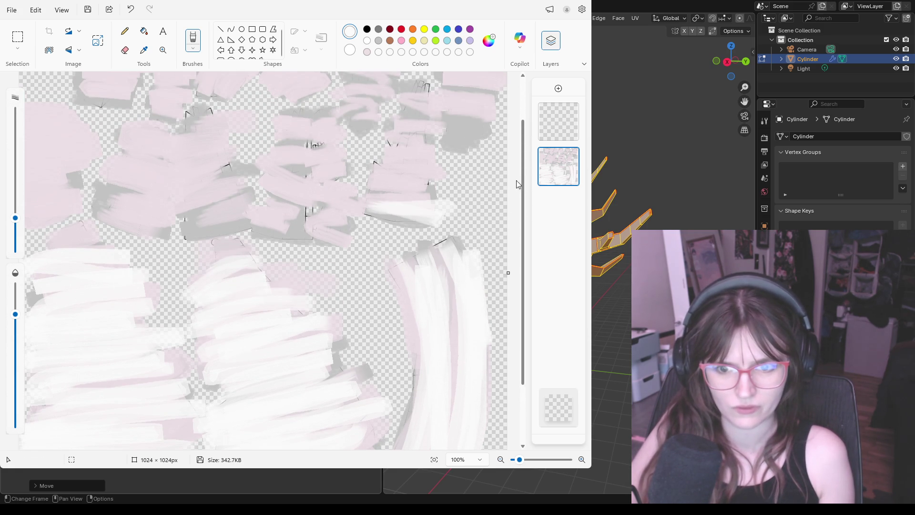
{"action": "scroll", "coordinate": [518, 179], "scroll_direction": "up", "scroll_amount": 1}
{"action": "scroll", "coordinate": [523, 175], "scroll_direction": "up", "scroll_amount": 1}
Paint white over the right, top-right, top-centre and middle pink shapes
{"action": "mouse_move", "coordinate": [372, 263]}
{"action": "left_mouse_down"}
{"action": "mouse_move", "coordinate": [429, 247]}
{"action": "mouse_move", "coordinate": [357, 228]}
{"action": "mouse_move", "coordinate": [436, 247]}
{"action": "mouse_move", "coordinate": [378, 219]}
{"action": "mouse_move", "coordinate": [436, 204]}
{"action": "mouse_move", "coordinate": [401, 187]}
{"action": "mouse_move", "coordinate": [429, 161]}
{"action": "mouse_move", "coordinate": [414, 140]}
{"action": "left_mouse_up"}
{"action": "mouse_move", "coordinate": [467, 115]}
{"action": "left_mouse_down"}
{"action": "mouse_move", "coordinate": [493, 111]}
{"action": "mouse_move", "coordinate": [439, 122]}
{"action": "mouse_move", "coordinate": [497, 139]}
{"action": "mouse_move", "coordinate": [466, 155]}
{"action": "mouse_move", "coordinate": [493, 179]}
{"action": "mouse_move", "coordinate": [480, 204]}
{"action": "mouse_move", "coordinate": [344, 111]}
{"action": "mouse_move", "coordinate": [352, 100]}
{"action": "mouse_move", "coordinate": [408, 121]}
{"action": "left_mouse_up"}
{"action": "left_click_drag", "start_coordinate": [408, 122], "coordinate": [356, 104]}
{"action": "mouse_move", "coordinate": [414, 122]}
{"action": "left_mouse_down"}
{"action": "mouse_move", "coordinate": [344, 129]}
{"action": "mouse_move", "coordinate": [401, 144]}
{"action": "mouse_move", "coordinate": [350, 161]}
{"action": "mouse_move", "coordinate": [352, 176]}
{"action": "mouse_move", "coordinate": [265, 136]}
{"action": "mouse_move", "coordinate": [314, 100]}
{"action": "mouse_move", "coordinate": [262, 122]}
{"action": "mouse_move", "coordinate": [294, 128]}
{"action": "mouse_move", "coordinate": [286, 159]}
{"action": "mouse_move", "coordinate": [297, 204]}
{"action": "mouse_move", "coordinate": [325, 187]}
{"action": "mouse_move", "coordinate": [317, 204]}
{"action": "mouse_move", "coordinate": [279, 186]}
{"action": "mouse_move", "coordinate": [321, 222]}
{"action": "mouse_move", "coordinate": [343, 258]}
{"action": "mouse_move", "coordinate": [332, 289]}
{"action": "mouse_move", "coordinate": [259, 212]}
{"action": "mouse_move", "coordinate": [315, 232]}
{"action": "mouse_move", "coordinate": [251, 265]}
{"action": "mouse_move", "coordinate": [251, 290]}
{"action": "mouse_move", "coordinate": [235, 251]}
{"action": "left_mouse_up"}
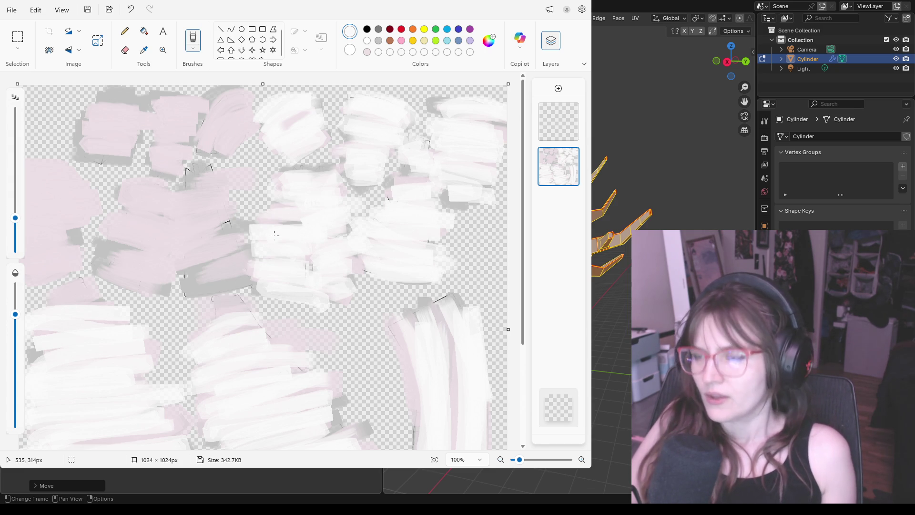
{"action": "mouse_move", "coordinate": [194, 204]}
{"action": "left_mouse_down"}
{"action": "mouse_move", "coordinate": [219, 172]}
{"action": "mouse_move", "coordinate": [168, 177]}
{"action": "mouse_move", "coordinate": [204, 193]}
{"action": "mouse_move", "coordinate": [144, 202]}
{"action": "mouse_move", "coordinate": [225, 190]}
{"action": "mouse_move", "coordinate": [193, 229]}
{"action": "mouse_move", "coordinate": [214, 244]}
{"action": "mouse_move", "coordinate": [179, 251]}
{"action": "mouse_move", "coordinate": [240, 267]}
{"action": "mouse_move", "coordinate": [182, 289]}
{"action": "mouse_move", "coordinate": [239, 263]}
{"action": "mouse_move", "coordinate": [232, 259]}
{"action": "left_mouse_up"}
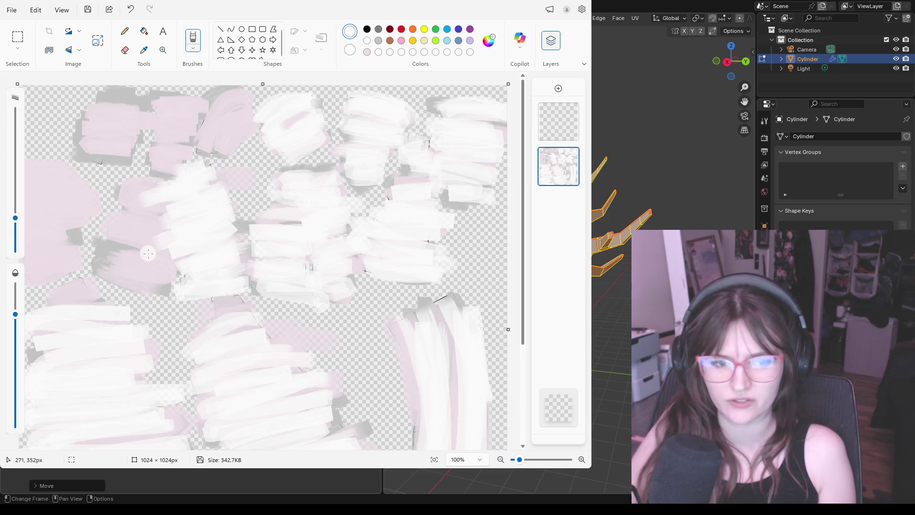
Whiten the left and top-left pink shapes, shrink the brush slightly and switch to black
{"action": "left_click_drag", "start_coordinate": [121, 187], "coordinate": [154, 183]}
{"action": "mouse_move", "coordinate": [168, 213]}
{"action": "left_mouse_down"}
{"action": "mouse_move", "coordinate": [128, 219]}
{"action": "mouse_move", "coordinate": [164, 265]}
{"action": "mouse_move", "coordinate": [146, 283]}
{"action": "mouse_move", "coordinate": [172, 301]}
{"action": "left_mouse_up"}
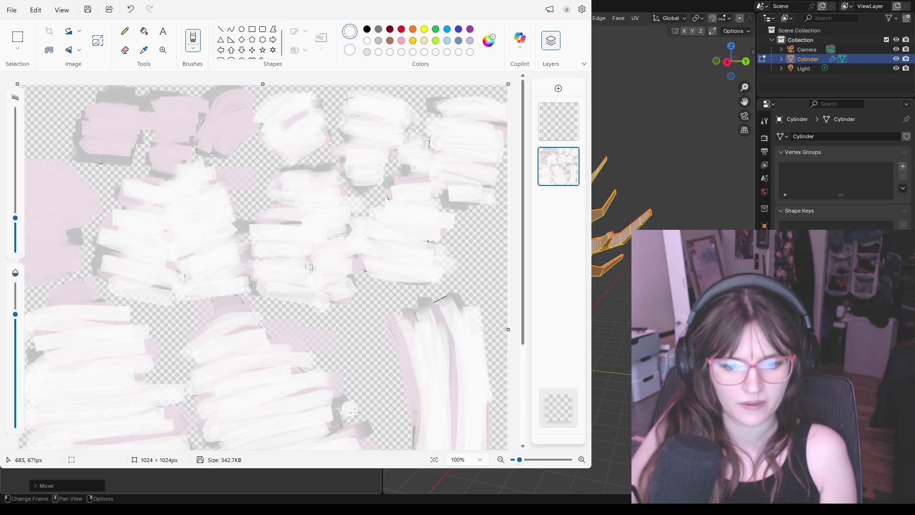
{"action": "mouse_move", "coordinate": [72, 244]}
{"action": "left_mouse_down"}
{"action": "mouse_move", "coordinate": [29, 236]}
{"action": "mouse_move", "coordinate": [93, 211]}
{"action": "mouse_move", "coordinate": [88, 192]}
{"action": "mouse_move", "coordinate": [29, 179]}
{"action": "mouse_move", "coordinate": [79, 173]}
{"action": "mouse_move", "coordinate": [70, 262]}
{"action": "left_mouse_up"}
{"action": "mouse_move", "coordinate": [98, 138]}
{"action": "left_mouse_down"}
{"action": "mouse_move", "coordinate": [121, 161]}
{"action": "mouse_move", "coordinate": [140, 139]}
{"action": "mouse_move", "coordinate": [79, 114]}
{"action": "mouse_move", "coordinate": [165, 115]}
{"action": "mouse_move", "coordinate": [193, 101]}
{"action": "mouse_move", "coordinate": [200, 133]}
{"action": "mouse_move", "coordinate": [168, 143]}
{"action": "mouse_move", "coordinate": [225, 154]}
{"action": "mouse_move", "coordinate": [269, 115]}
{"action": "left_mouse_up"}
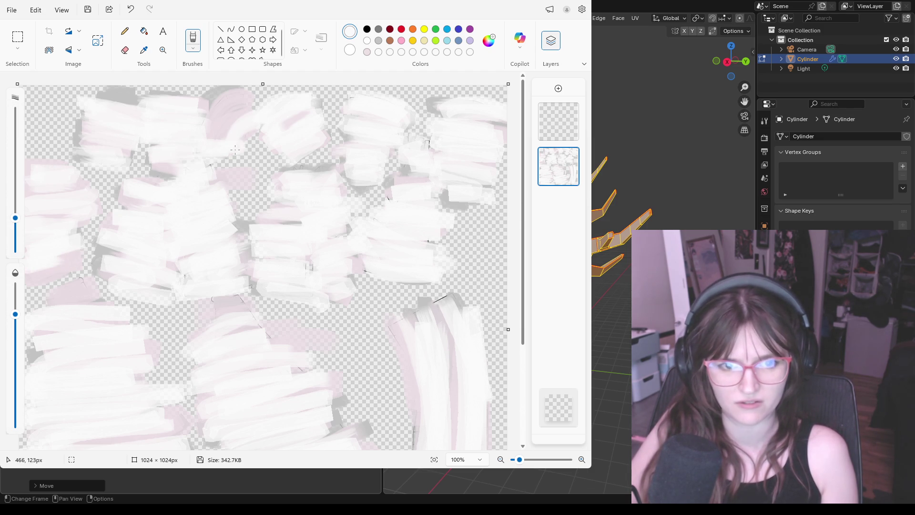
{"action": "left_click_drag", "start_coordinate": [222, 143], "coordinate": [231, 100]}
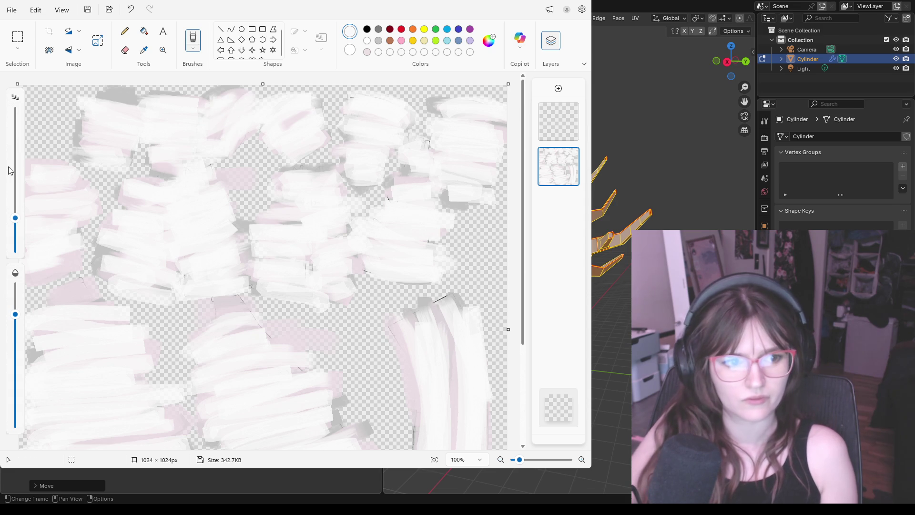
{"action": "left_click_drag", "start_coordinate": [16, 235], "coordinate": [16, 239]}
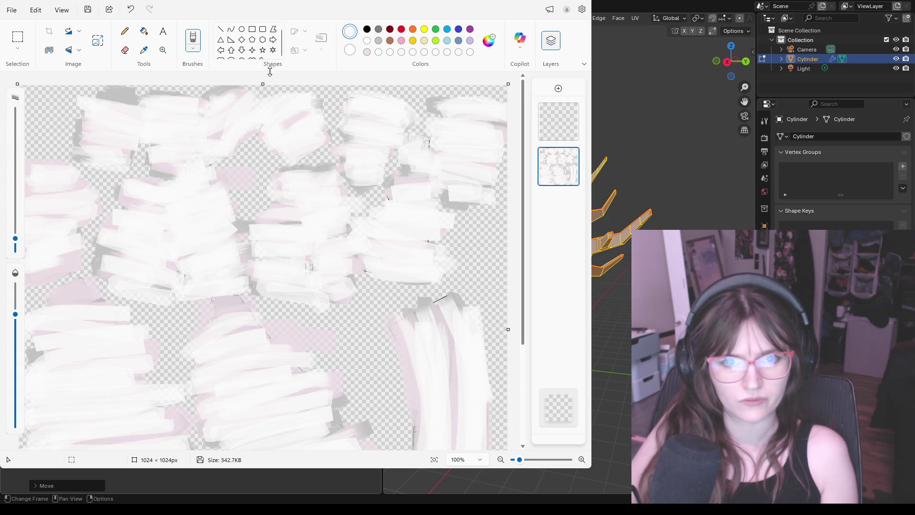
{"action": "left_click", "coordinate": [366, 30]}
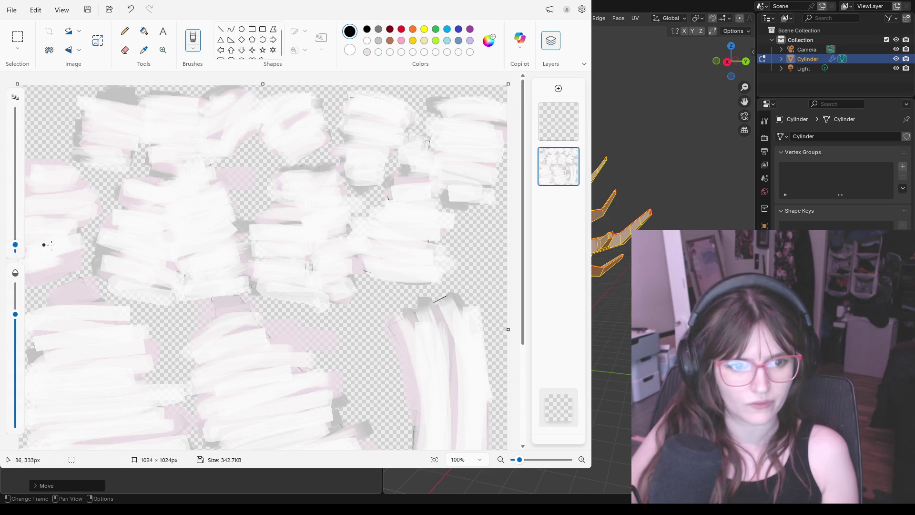
{"action": "scroll", "coordinate": [227, 350], "scroll_direction": "down", "scroll_amount": 2}
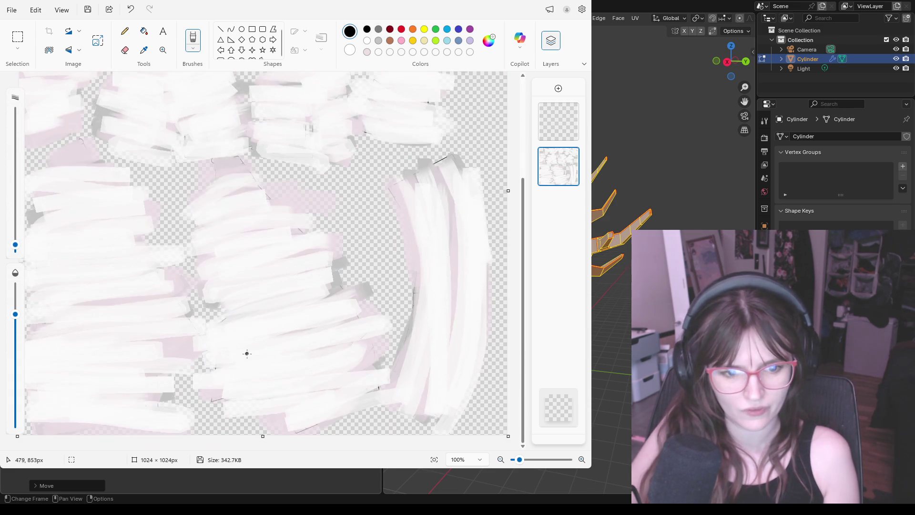
Paint black bark streaks across the middle tree shape, with curved ones lower down
{"action": "left_click_drag", "start_coordinate": [234, 319], "coordinate": [293, 310]}
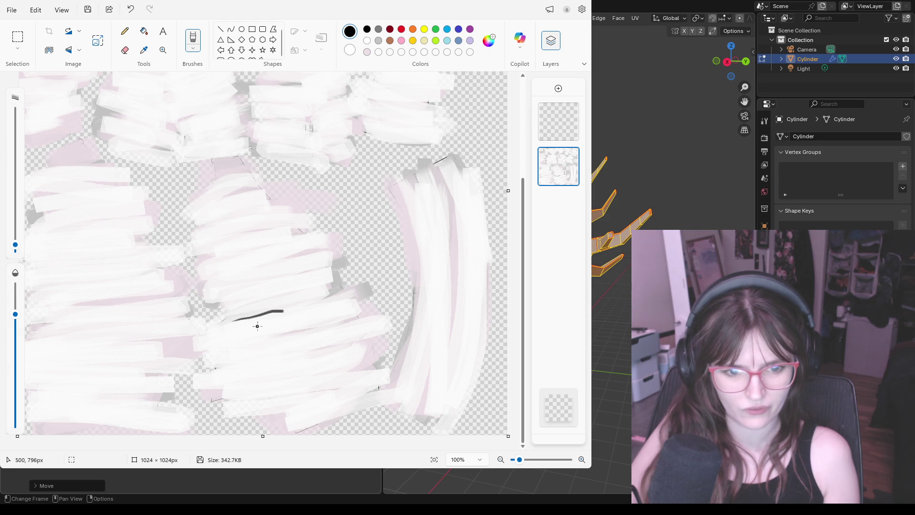
{"action": "left_click_drag", "start_coordinate": [319, 278], "coordinate": [232, 301]}
{"action": "left_click_drag", "start_coordinate": [312, 264], "coordinate": [219, 284]}
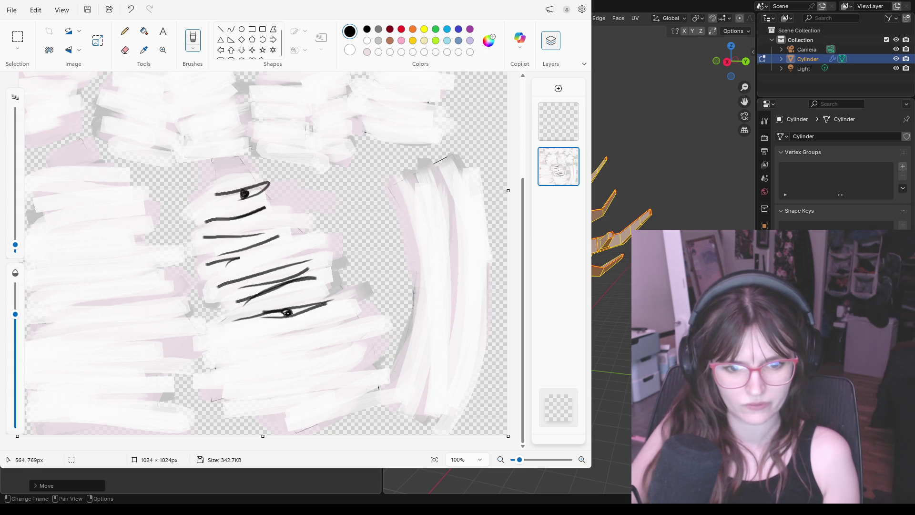
{"action": "mouse_move", "coordinate": [250, 368]}
{"action": "left_mouse_down"}
{"action": "mouse_move", "coordinate": [357, 342]}
{"action": "mouse_move", "coordinate": [353, 349]}
{"action": "left_mouse_up"}
{"action": "mouse_move", "coordinate": [248, 392]}
{"action": "left_mouse_down"}
{"action": "mouse_move", "coordinate": [360, 373]}
{"action": "mouse_move", "coordinate": [280, 405]}
{"action": "left_mouse_up"}
Add horizontal and slanted black streaks on the lower-left and left shapes
{"action": "left_click_drag", "start_coordinate": [45, 400], "coordinate": [117, 403]}
{"action": "left_click_drag", "start_coordinate": [117, 406], "coordinate": [46, 407]}
{"action": "left_click_drag", "start_coordinate": [95, 375], "coordinate": [114, 375]}
{"action": "left_click_drag", "start_coordinate": [100, 359], "coordinate": [136, 371]}
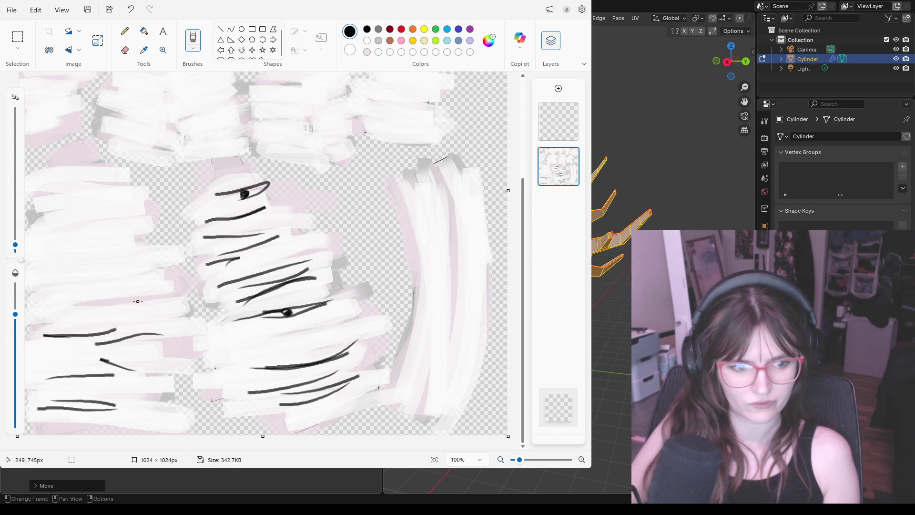
{"action": "left_click_drag", "start_coordinate": [54, 276], "coordinate": [133, 271]}
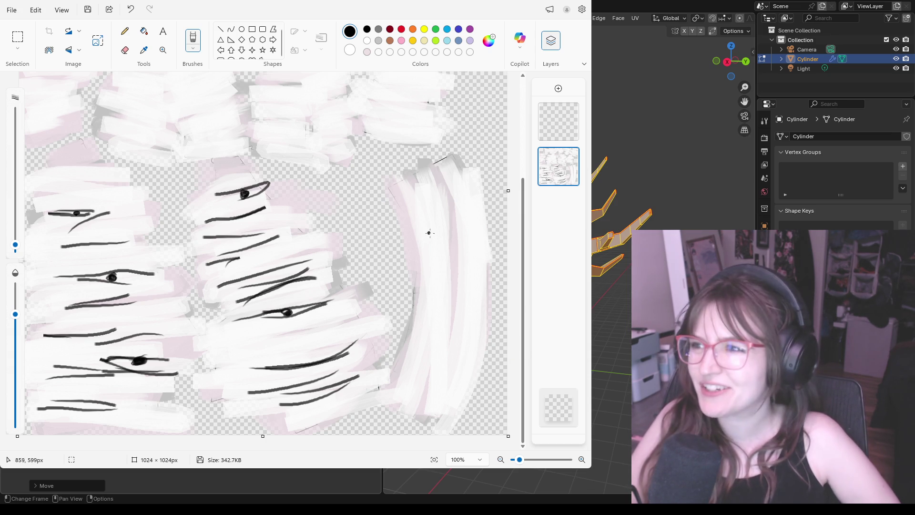
Draw long black streaks running down the curved right-hand strip
{"action": "mouse_move", "coordinate": [411, 203]}
{"action": "left_mouse_down"}
{"action": "mouse_move", "coordinate": [416, 366]}
{"action": "mouse_move", "coordinate": [450, 278]}
{"action": "left_mouse_up"}
{"action": "left_click_drag", "start_coordinate": [454, 236], "coordinate": [453, 337]}
{"action": "left_click_drag", "start_coordinate": [461, 173], "coordinate": [470, 303]}
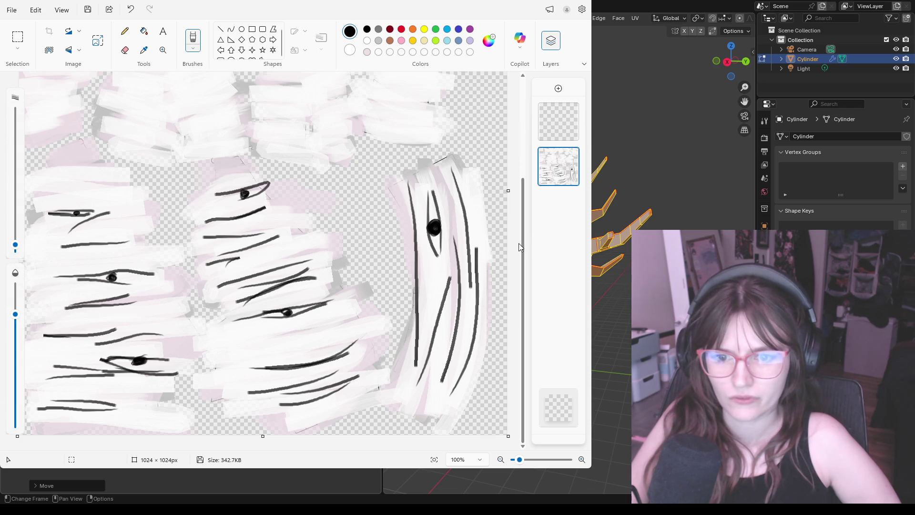
{"action": "left_click_drag", "start_coordinate": [518, 247], "coordinate": [477, 139]}
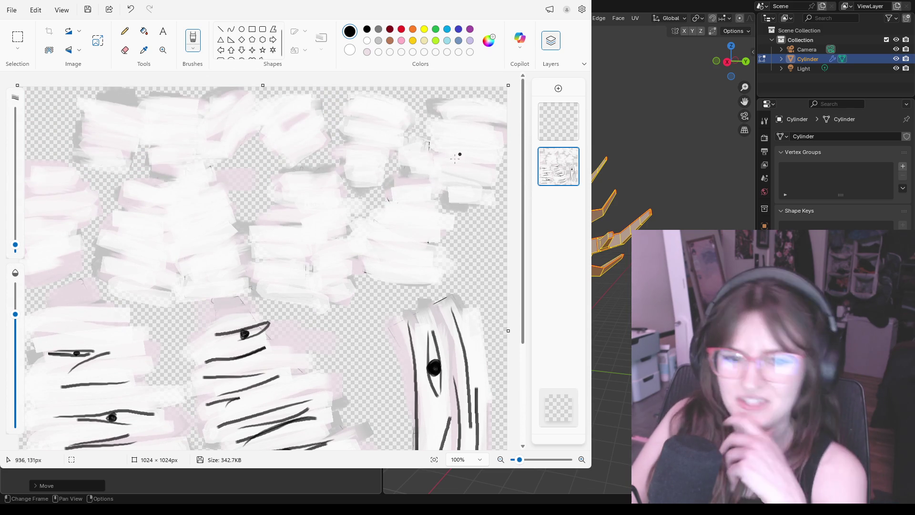
Add black marks and streaks to the upper-right shape and the centre patch
{"action": "left_click_drag", "start_coordinate": [388, 197], "coordinate": [418, 200]}
{"action": "mouse_move", "coordinate": [431, 209]}
{"action": "left_mouse_down"}
{"action": "mouse_move", "coordinate": [412, 209]}
{"action": "mouse_move", "coordinate": [429, 210]}
{"action": "mouse_move", "coordinate": [429, 247]}
{"action": "left_mouse_up"}
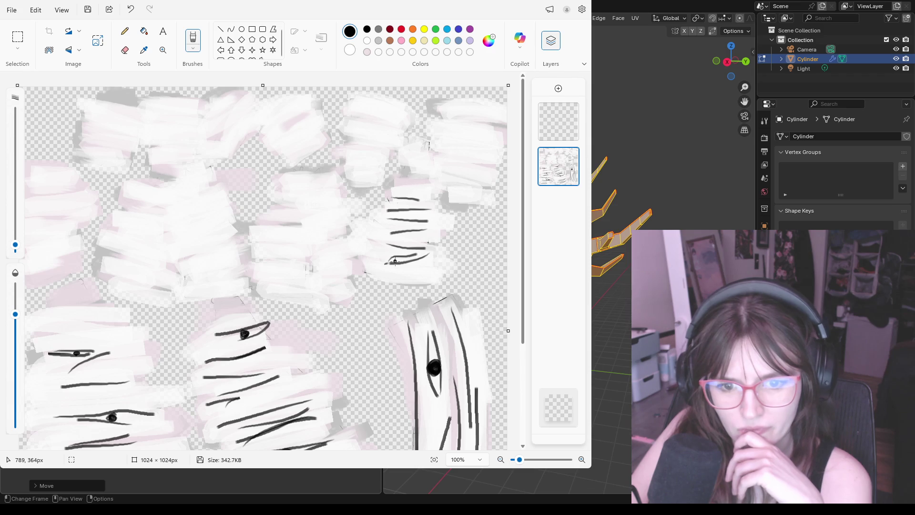
{"action": "left_click_drag", "start_coordinate": [434, 265], "coordinate": [383, 272]}
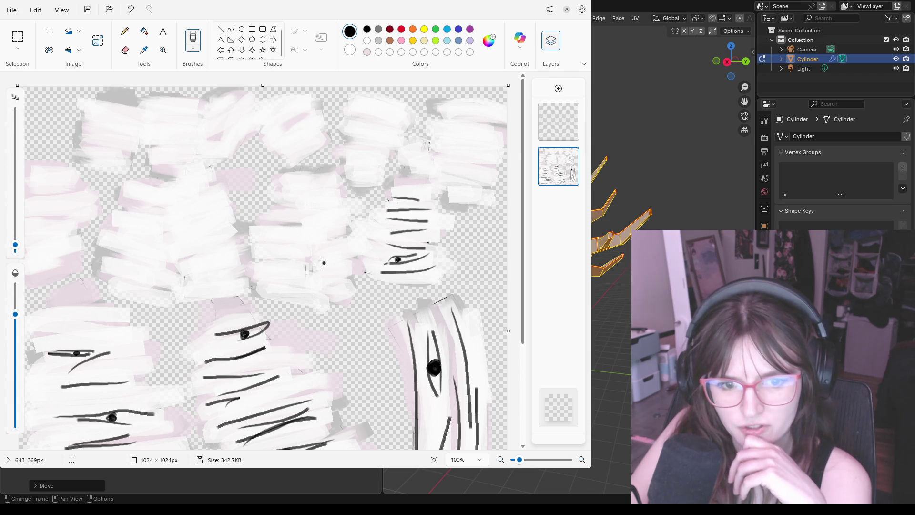
{"action": "mouse_move", "coordinate": [283, 272]}
{"action": "left_mouse_down"}
{"action": "mouse_move", "coordinate": [319, 273]}
{"action": "mouse_move", "coordinate": [272, 253]}
{"action": "left_mouse_up"}
{"action": "left_click_drag", "start_coordinate": [270, 240], "coordinate": [290, 241]}
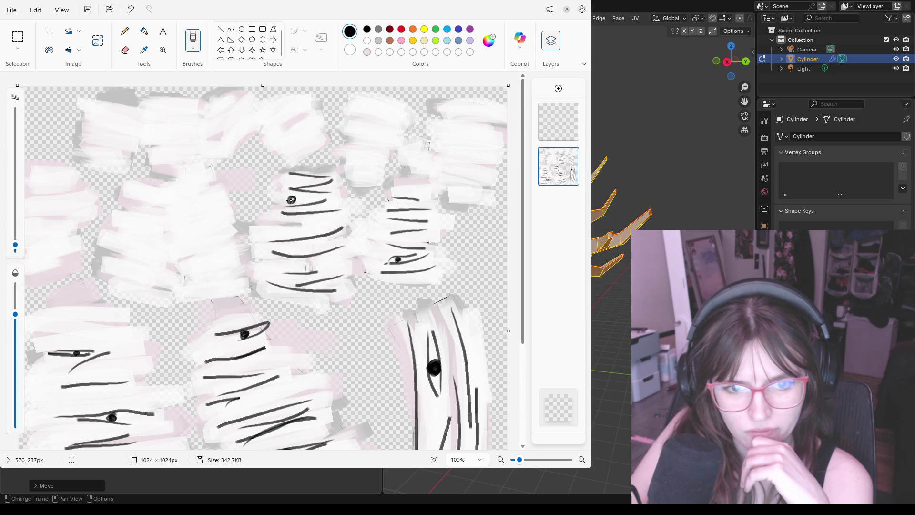
{"action": "left_click_drag", "start_coordinate": [483, 184], "coordinate": [448, 180]}
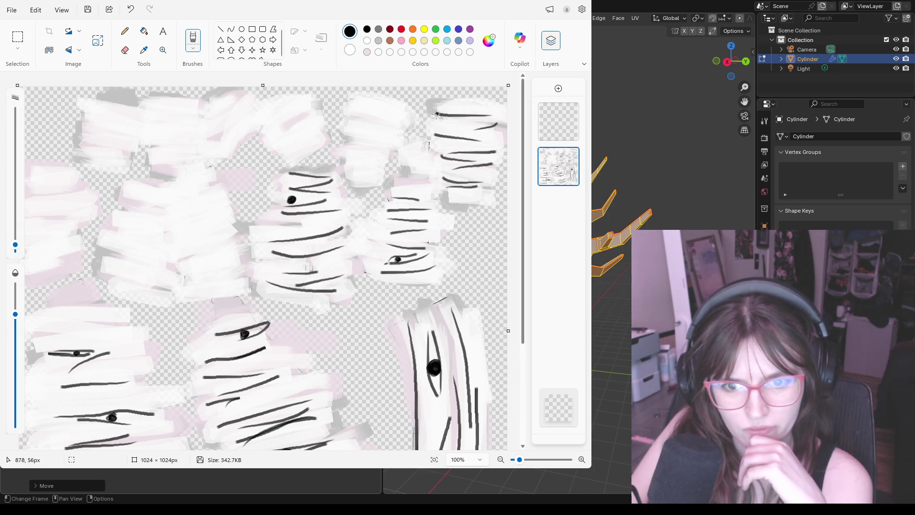
{"action": "mouse_move", "coordinate": [391, 175]}
{"action": "left_mouse_down"}
{"action": "mouse_move", "coordinate": [349, 170]}
{"action": "mouse_move", "coordinate": [405, 134]}
{"action": "mouse_move", "coordinate": [349, 103]}
{"action": "mouse_move", "coordinate": [260, 112]}
{"action": "mouse_move", "coordinate": [225, 146]}
{"action": "left_mouse_up"}
Draw curved and horizontal black streaks over the top, top-left and left-middle patches
{"action": "left_click_drag", "start_coordinate": [238, 109], "coordinate": [208, 143]}
{"action": "left_click_drag", "start_coordinate": [232, 100], "coordinate": [208, 135]}
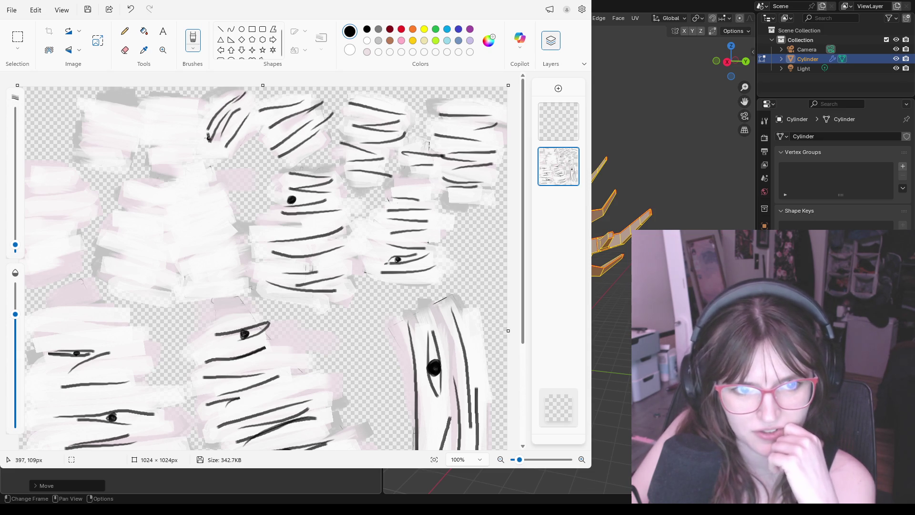
{"action": "mouse_move", "coordinate": [149, 116]}
{"action": "left_mouse_down"}
{"action": "mouse_move", "coordinate": [184, 116]}
{"action": "mouse_move", "coordinate": [218, 149]}
{"action": "mouse_move", "coordinate": [146, 155]}
{"action": "left_mouse_up"}
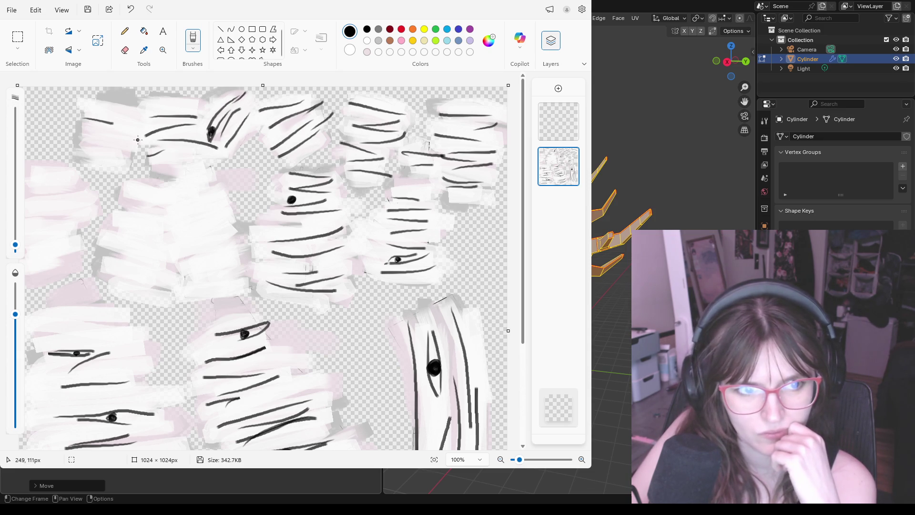
{"action": "left_click_drag", "start_coordinate": [76, 155], "coordinate": [130, 158]}
{"action": "left_click_drag", "start_coordinate": [168, 193], "coordinate": [214, 184]}
{"action": "left_click_drag", "start_coordinate": [215, 186], "coordinate": [173, 220]}
{"action": "left_click_drag", "start_coordinate": [179, 252], "coordinate": [235, 249]}
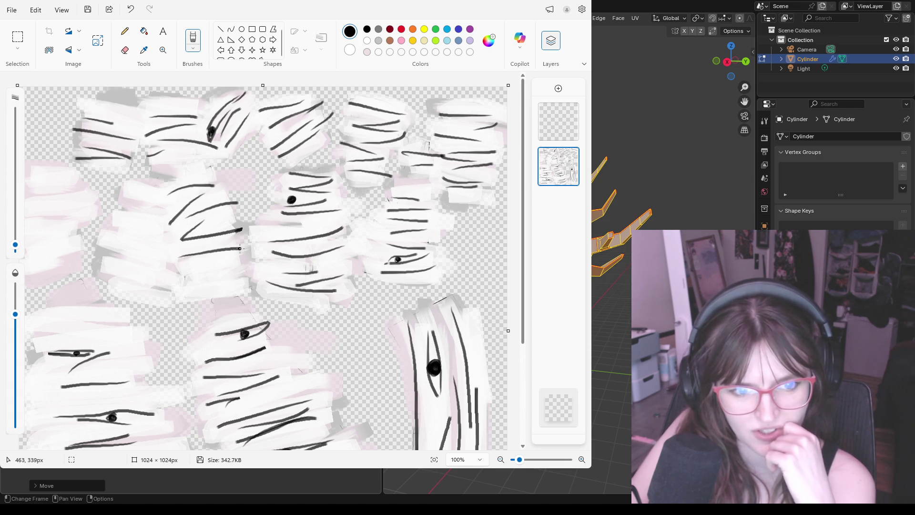
Add more streaks and a small eye mark on the left-middle patch and left edge
{"action": "mouse_move", "coordinate": [183, 274]}
{"action": "left_mouse_down"}
{"action": "mouse_move", "coordinate": [259, 266]}
{"action": "mouse_move", "coordinate": [247, 277]}
{"action": "left_mouse_up"}
{"action": "left_click_drag", "start_coordinate": [108, 277], "coordinate": [168, 289]}
{"action": "left_click_drag", "start_coordinate": [116, 245], "coordinate": [177, 250]}
{"action": "left_click_drag", "start_coordinate": [119, 229], "coordinate": [150, 234]}
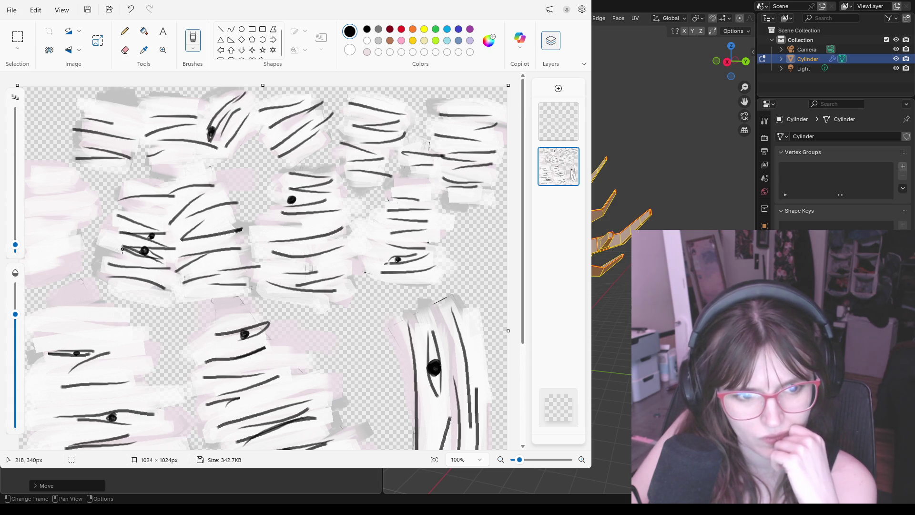
{"action": "left_click_drag", "start_coordinate": [45, 246], "coordinate": [58, 244]}
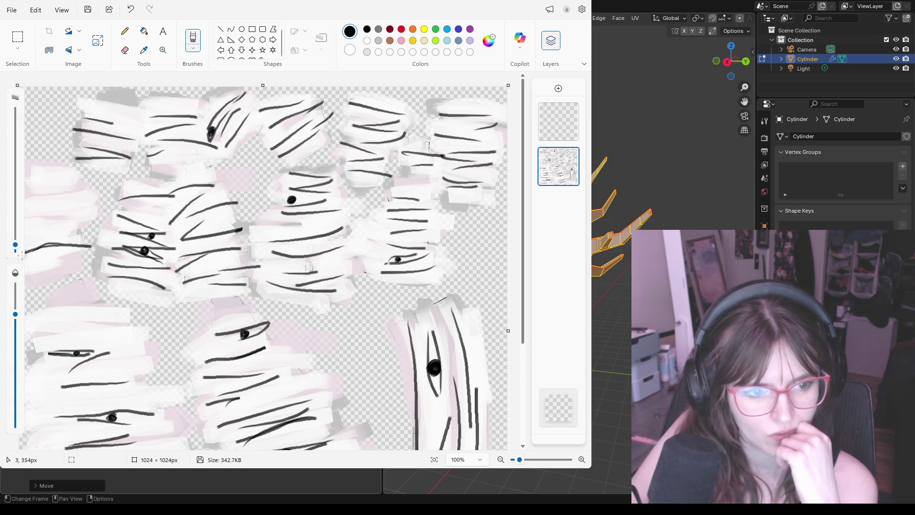
{"action": "mouse_move", "coordinate": [33, 217]}
{"action": "left_mouse_down"}
{"action": "mouse_move", "coordinate": [76, 219]}
{"action": "mouse_move", "coordinate": [33, 229]}
{"action": "left_mouse_up"}
Enlarge the brush and paint thicker black streaks at the left edge and top
{"action": "key", "text": "ctrl+plus"}
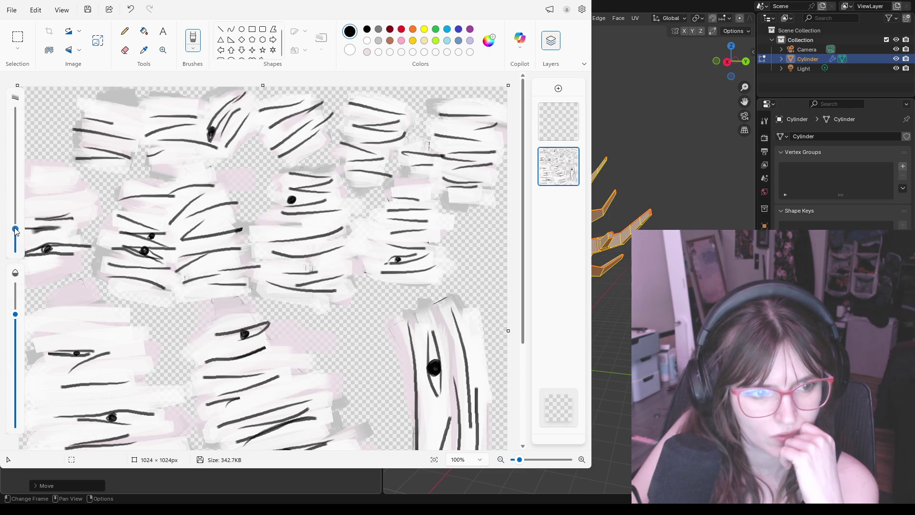
{"action": "left_click_drag", "start_coordinate": [34, 190], "coordinate": [85, 187]}
{"action": "left_click_drag", "start_coordinate": [161, 102], "coordinate": [201, 101]}
{"action": "scroll", "coordinate": [333, 119], "scroll_direction": "down", "scroll_amount": 3}
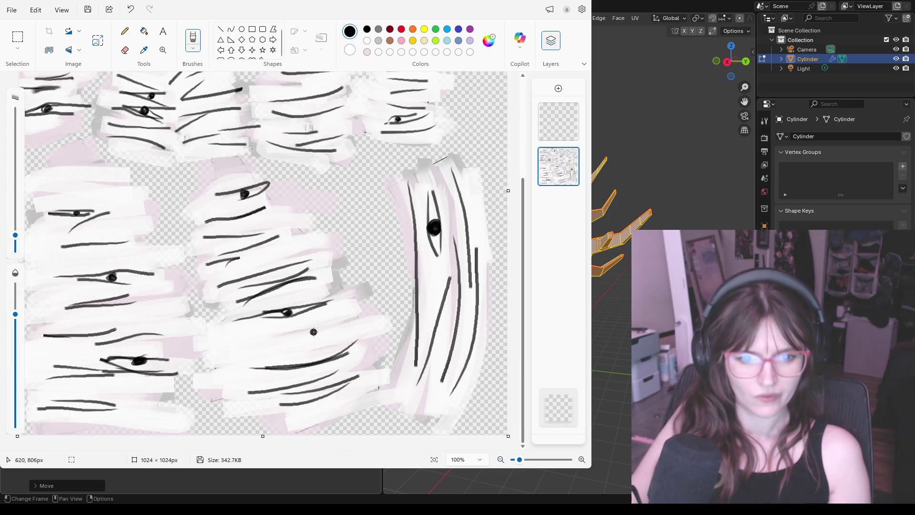
{"action": "left_click_drag", "start_coordinate": [326, 328], "coordinate": [259, 343]}
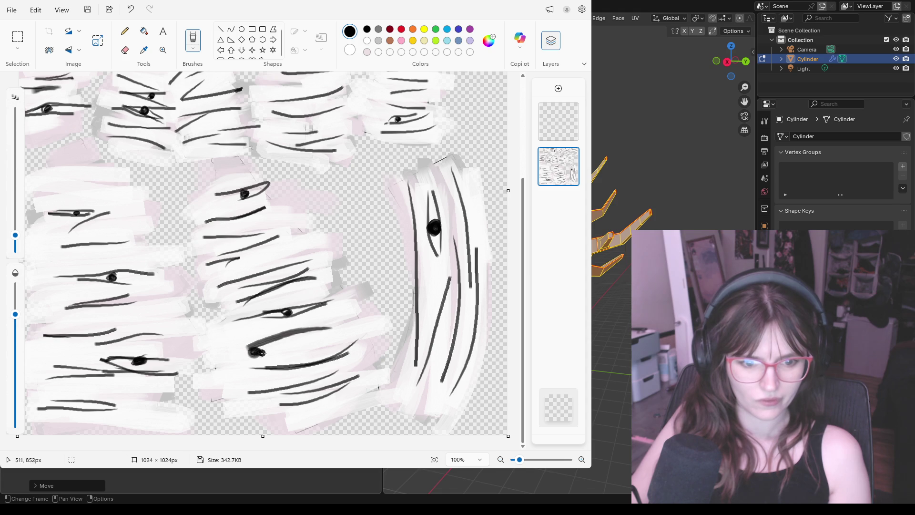
Thicken the streak around the lower eye, add a left-patch streak, and switch back to Blender
{"action": "mouse_move", "coordinate": [339, 330]}
{"action": "left_mouse_down"}
{"action": "mouse_move", "coordinate": [236, 353]}
{"action": "mouse_move", "coordinate": [371, 341]}
{"action": "left_mouse_up"}
{"action": "left_click_drag", "start_coordinate": [78, 163], "coordinate": [41, 160]}
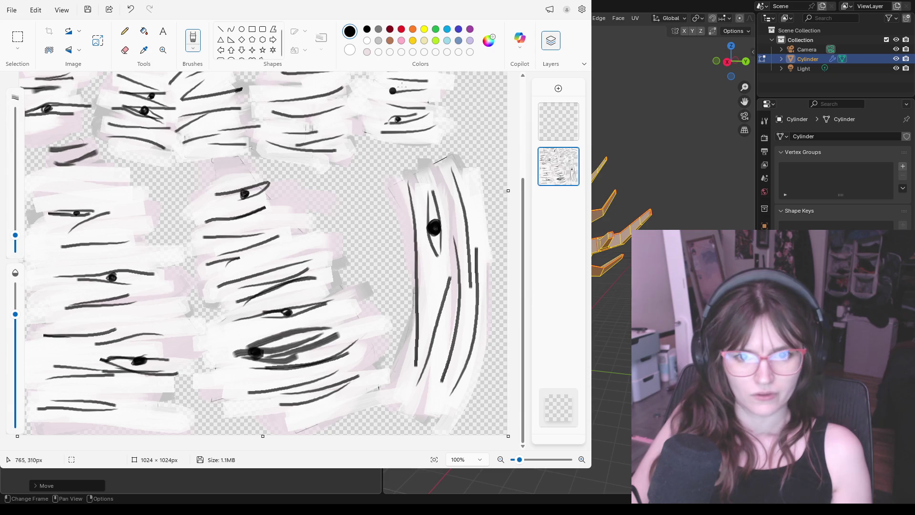
{"action": "key", "text": "alt+Tab"}
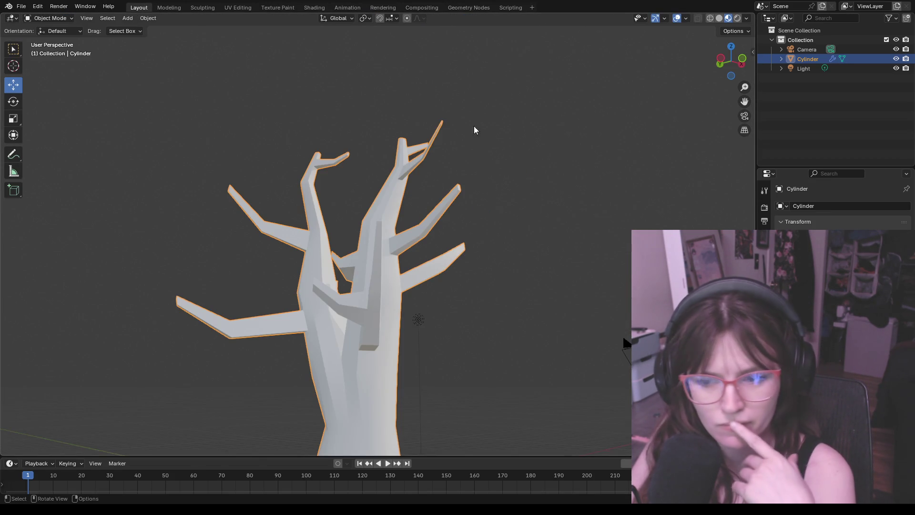
{"action": "scroll", "coordinate": [500, 214], "scroll_direction": "down", "scroll_amount": 5}
Zoom out to the whole tree and select every object in the scene
{"action": "middle_click_drag", "start_coordinate": [508, 299], "coordinate": [544, 317]}
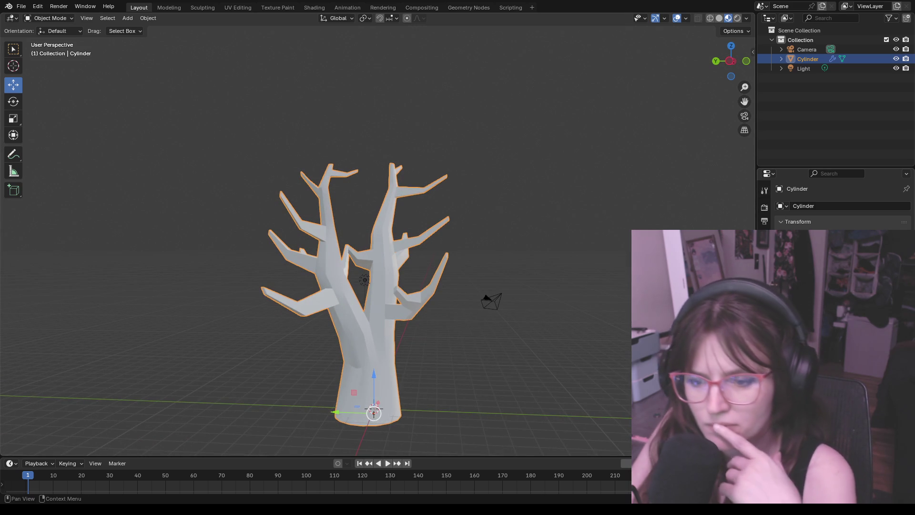
{"action": "left_click", "coordinate": [764, 269]}
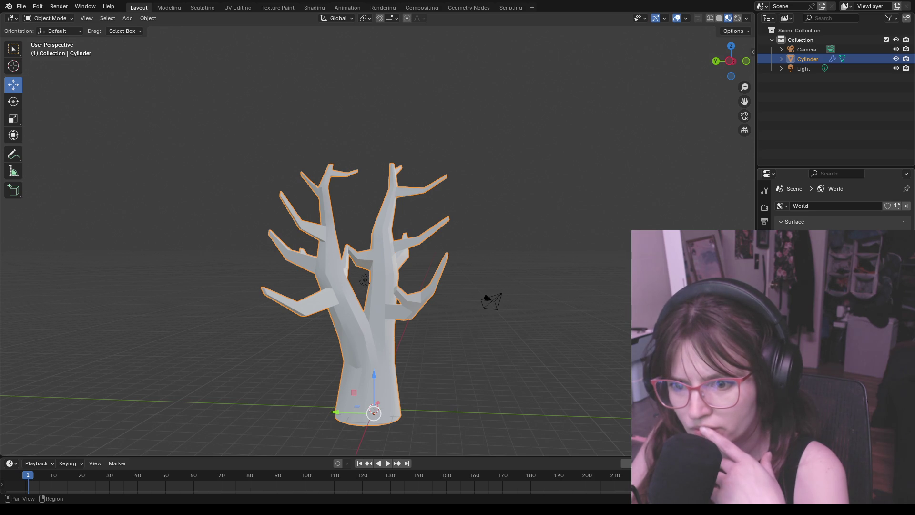
{"action": "key", "text": "alt+a"}
{"action": "key", "text": "a"}
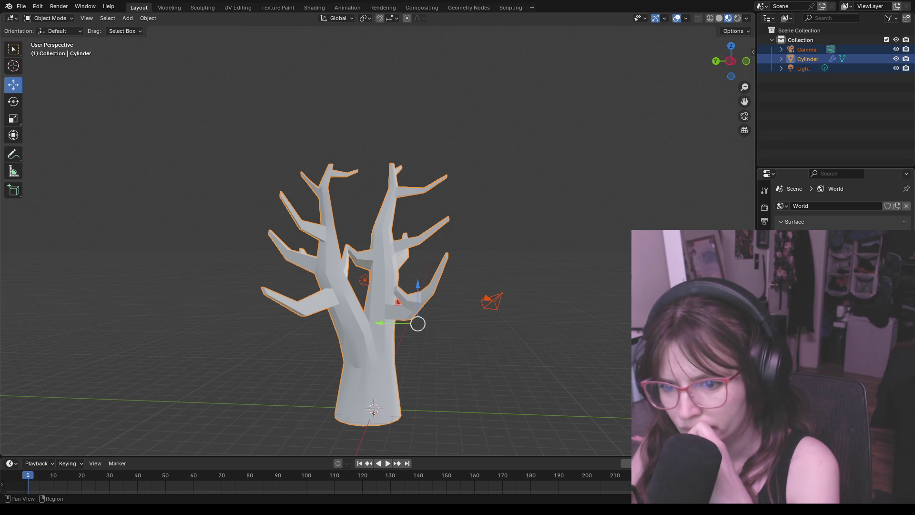
In the Material settings pick the tree's material and browse texture nodes for its Base Color
{"action": "left_click", "coordinate": [763, 383]}
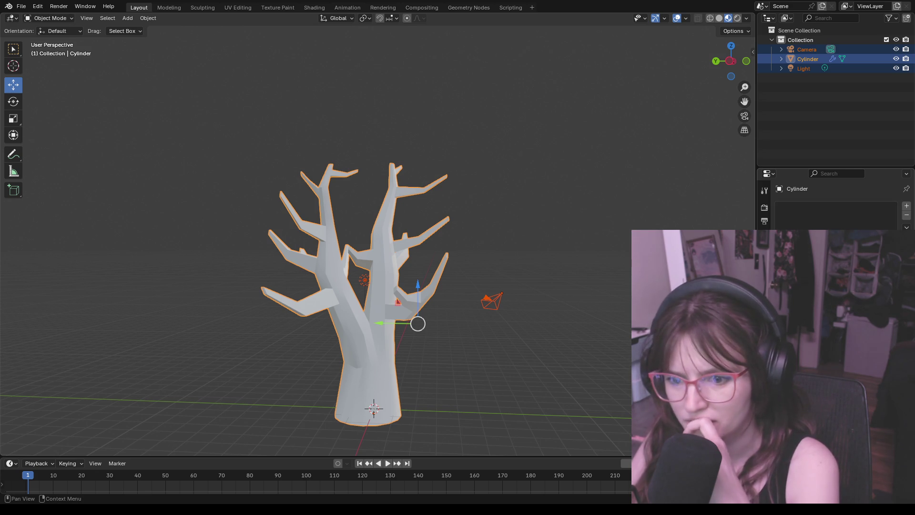
{"action": "left_click", "coordinate": [829, 254]}
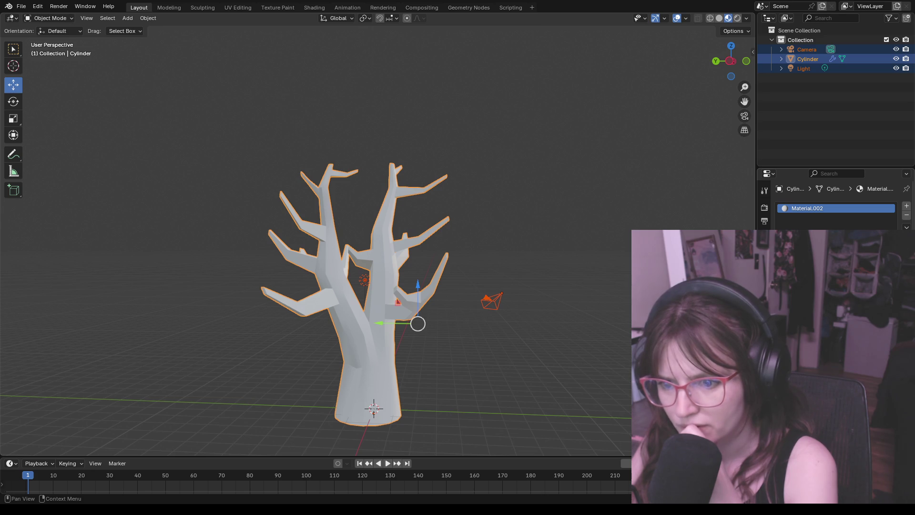
{"action": "left_click", "coordinate": [829, 307]}
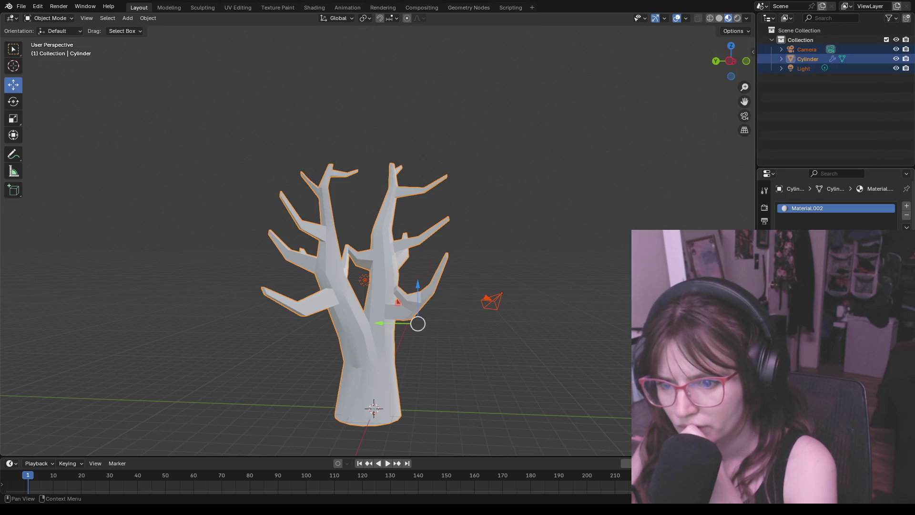
{"action": "left_click", "coordinate": [829, 322]}
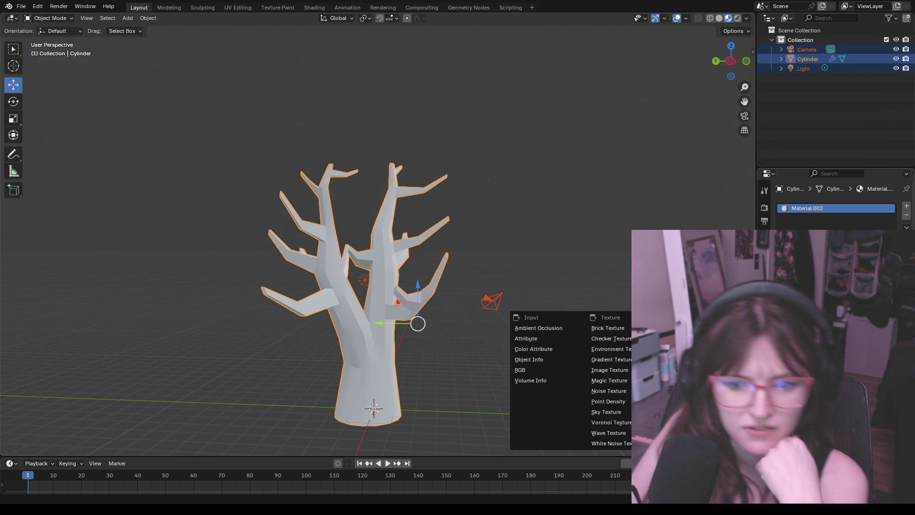
Link an Image Texture to the base colour, load the painted bark PNG, and orbit to check the tree
{"action": "left_click", "coordinate": [611, 371]}
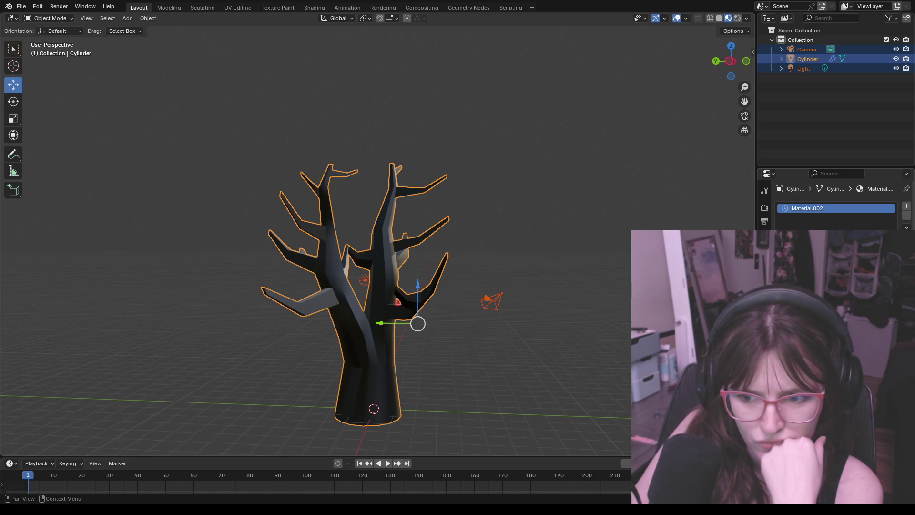
{"action": "left_click", "coordinate": [786, 372]}
{"action": "key", "text": "Return"}
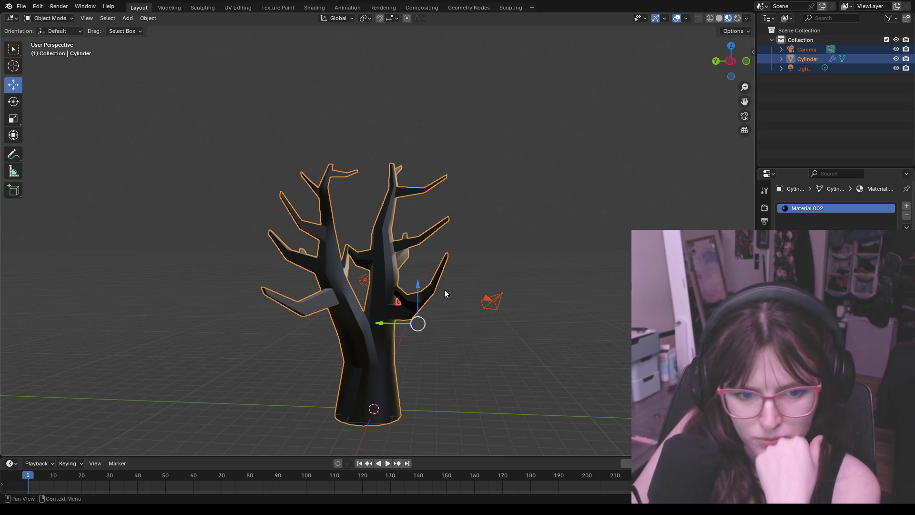
{"action": "mouse_move", "coordinate": [473, 364]}
{"action": "middle_mouse_down"}
{"action": "mouse_move", "coordinate": [593, 360]}
{"action": "mouse_move", "coordinate": [596, 382]}
{"action": "mouse_move", "coordinate": [552, 364]}
{"action": "middle_mouse_up"}
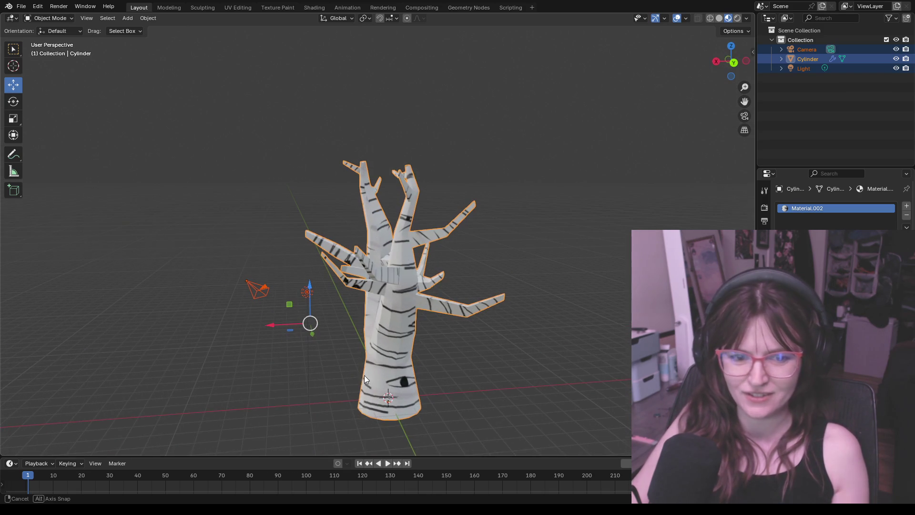
{"action": "middle_click_drag", "start_coordinate": [552, 364], "coordinate": [360, 377]}
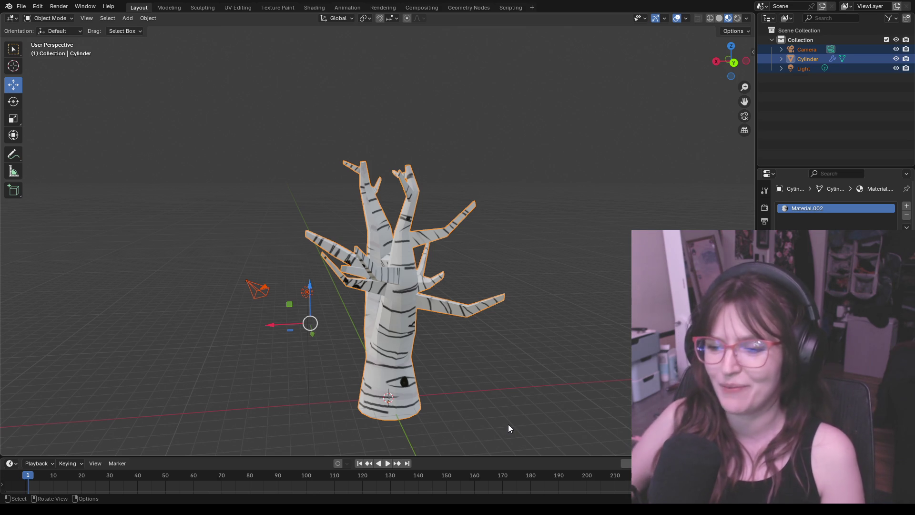
Save the scene as BIRCHTREE.blend, glancing at the File and Export menus without exporting
{"action": "left_click", "coordinate": [21, 6]}
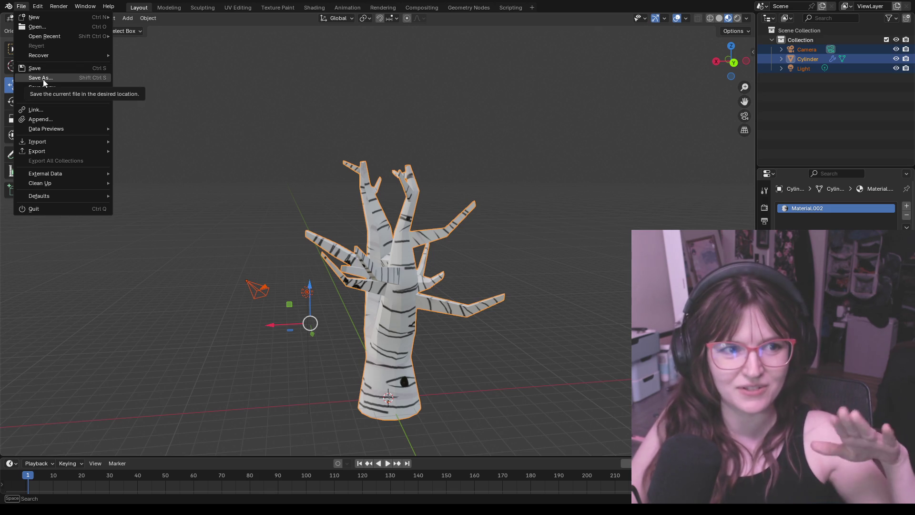
{"action": "key", "text": "Escape"}
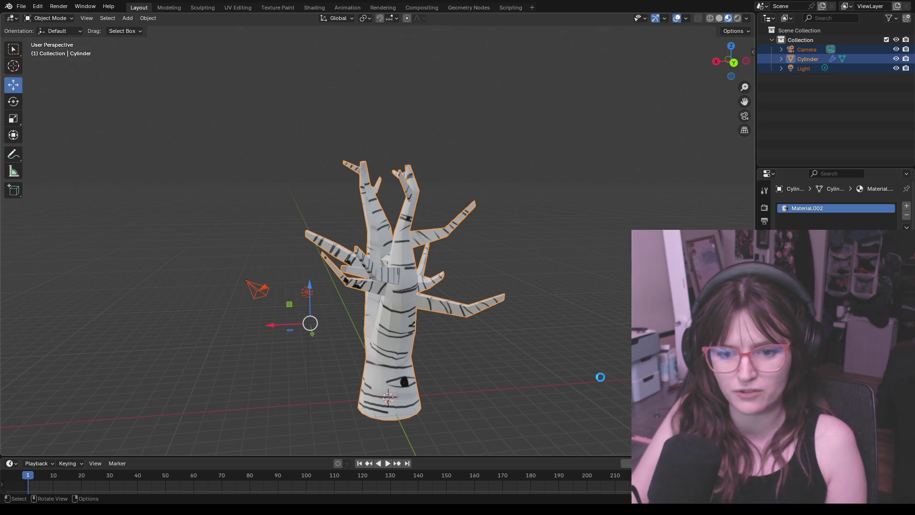
{"action": "key", "text": "ctrl+s"}
{"action": "left_click", "coordinate": [26, 7]}
{"action": "mouse_move", "coordinate": [37, 151]}
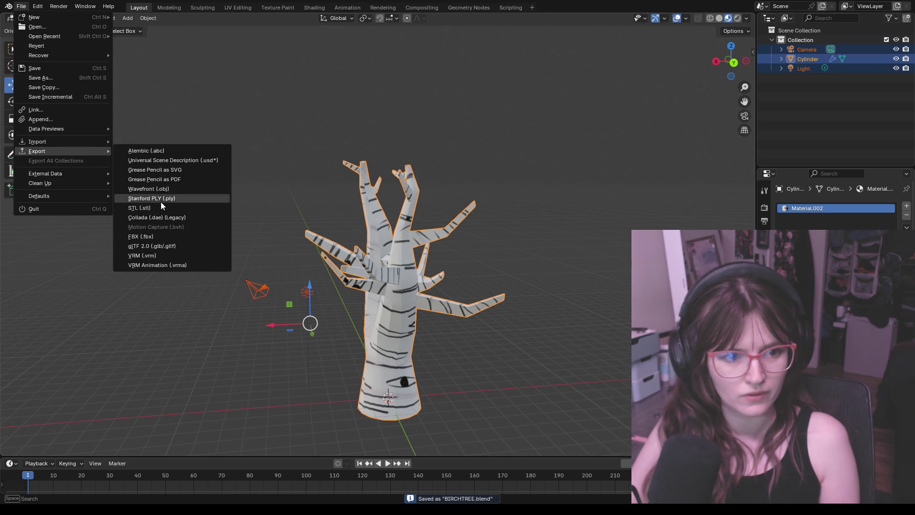
{"action": "key", "text": "Escape"}
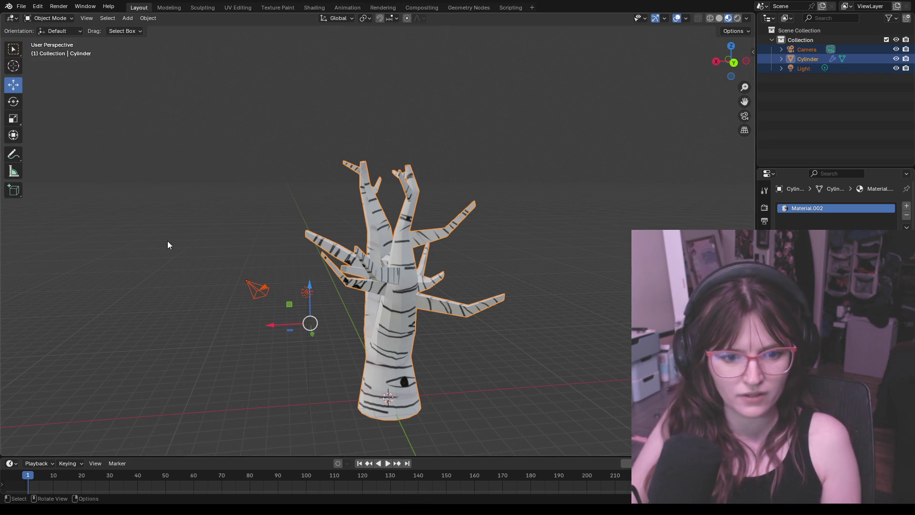
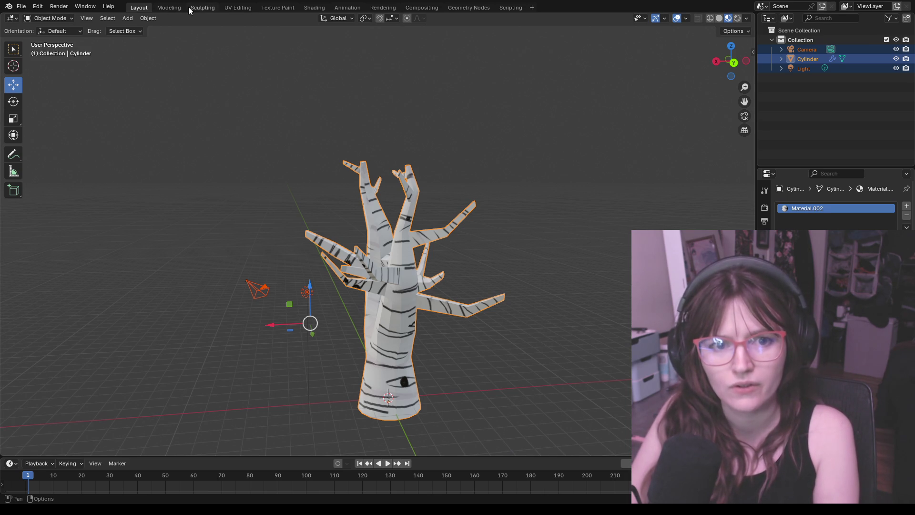
Switch Blender to the UV Editing workspace for the birch tree
{"action": "left_click", "coordinate": [237, 7]}
{"action": "scroll", "coordinate": [238, 167], "scroll_direction": "down", "scroll_amount": 2}
{"action": "scroll", "coordinate": [216, 216], "scroll_direction": "down", "scroll_amount": 5}
{"action": "scroll", "coordinate": [217, 216], "scroll_direction": "up", "scroll_amount": 6}
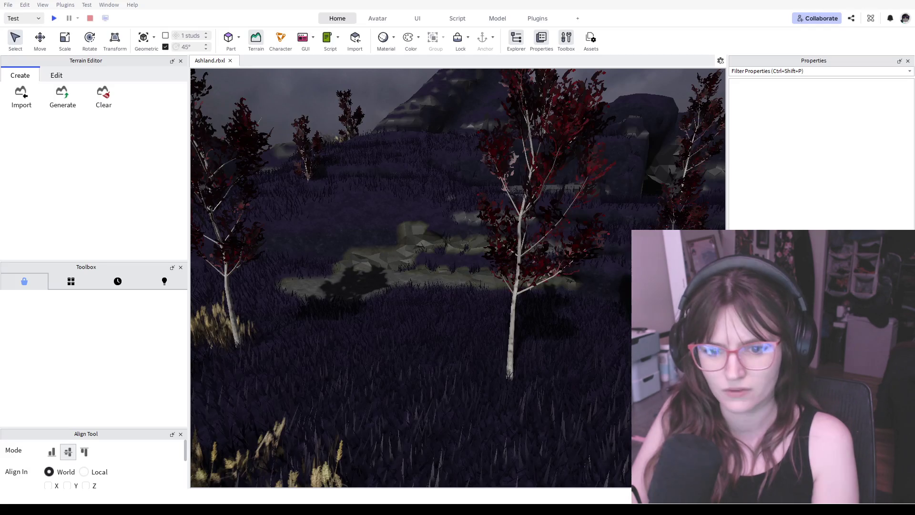
Show your own created models in the Toolbox and place the loafington bread into the scene
{"action": "right_click_drag", "start_coordinate": [415, 286], "coordinate": [464, 280]}
{"action": "key", "text": "q"}
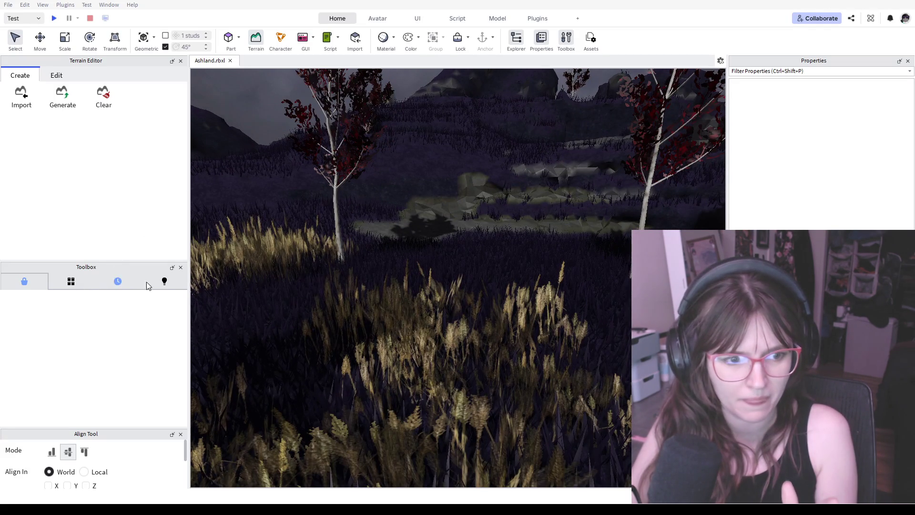
{"action": "left_click", "coordinate": [163, 282]}
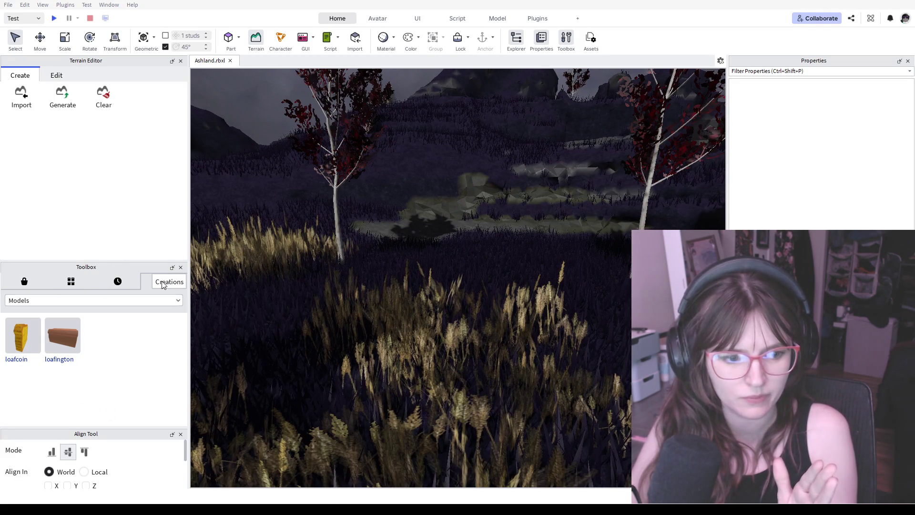
{"action": "left_click", "coordinate": [62, 336]}
{"action": "left_click_drag", "start_coordinate": [440, 280], "coordinate": [440, 312]}
Inspect the loafington bread up close, then delete it from the scene
{"action": "key", "text": "f"}
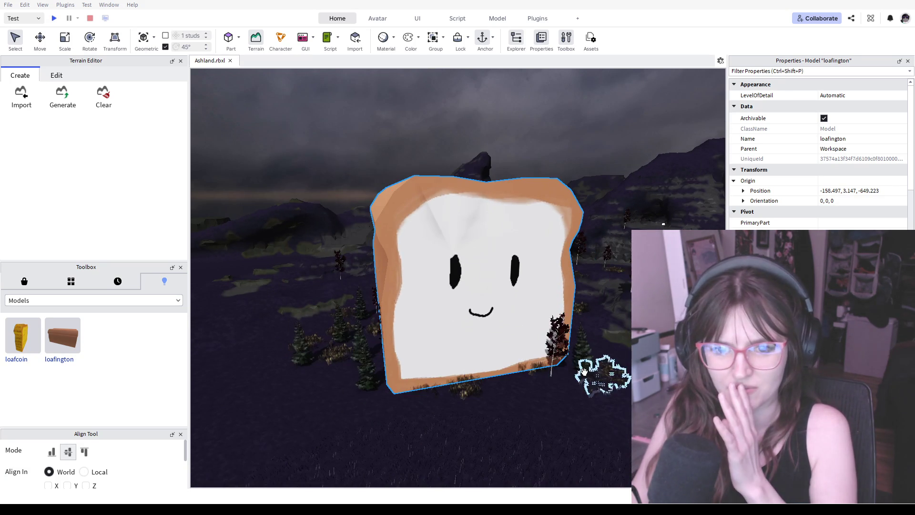
{"action": "key", "text": "d"}
{"action": "right_click_drag", "start_coordinate": [511, 373], "coordinate": [511, 377]}
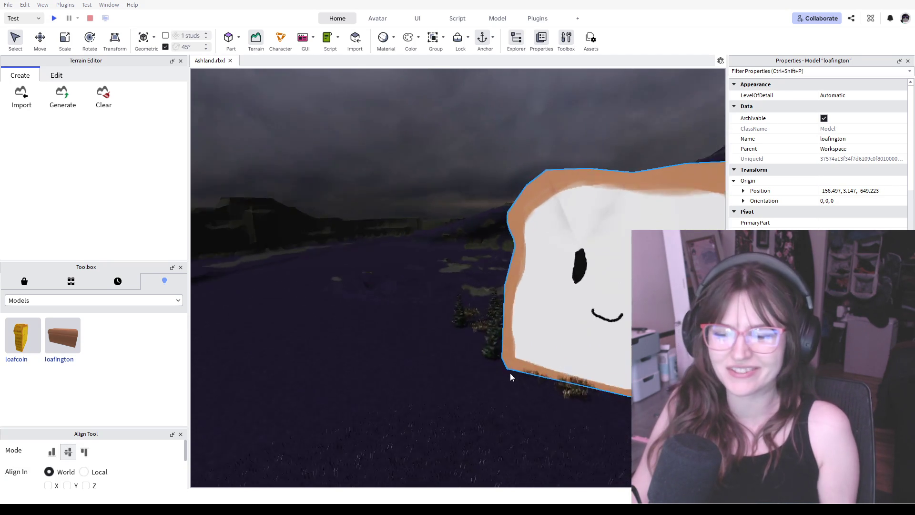
{"action": "key", "text": "f"}
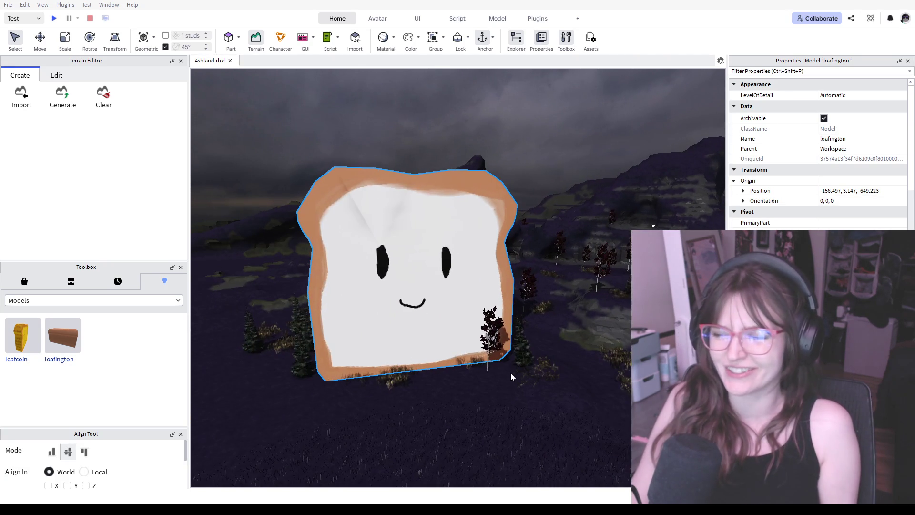
{"action": "right_click_drag", "start_coordinate": [416, 275], "coordinate": [511, 294]}
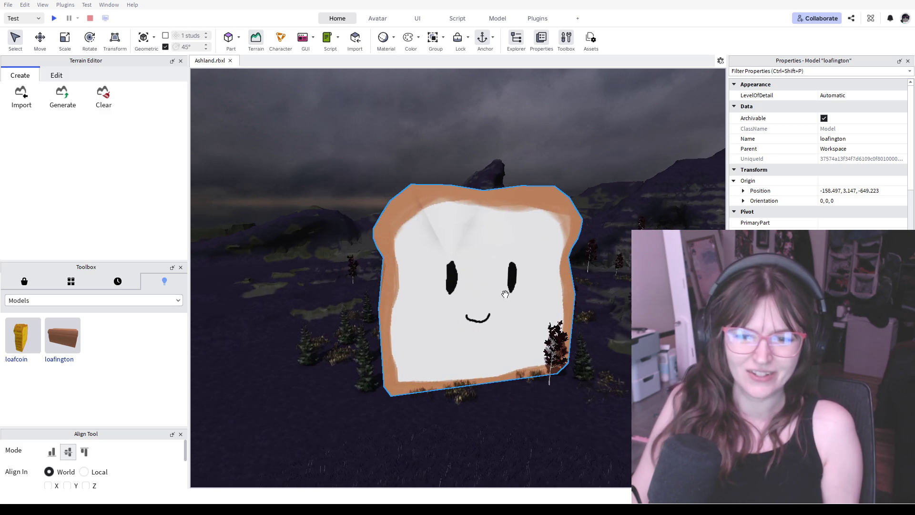
{"action": "key", "text": "Delete"}
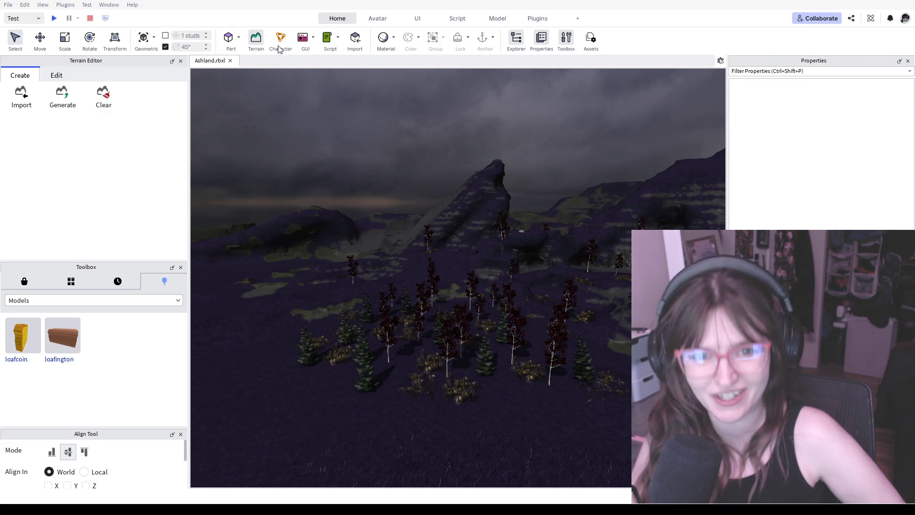
Switch to the Model tool set and fly the camera down into the grass while the import finishes
{"action": "left_click", "coordinate": [498, 19]}
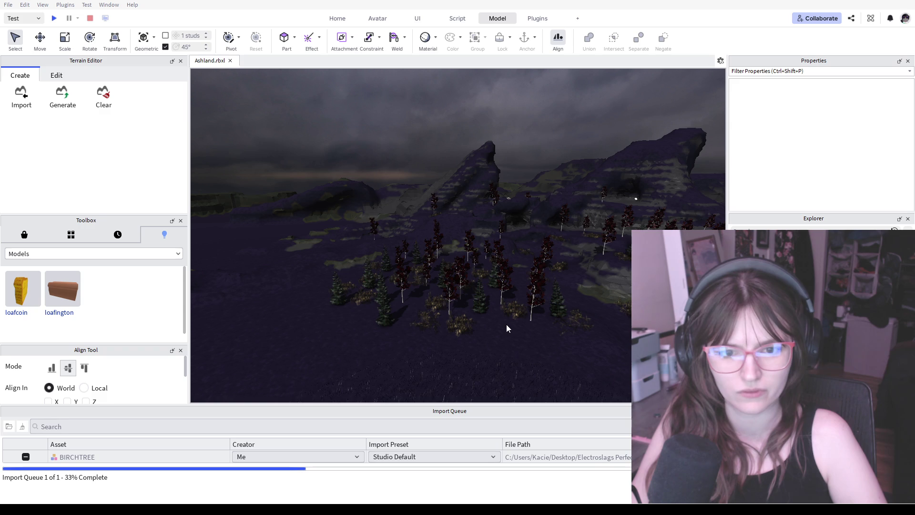
{"action": "key", "text": "w"}
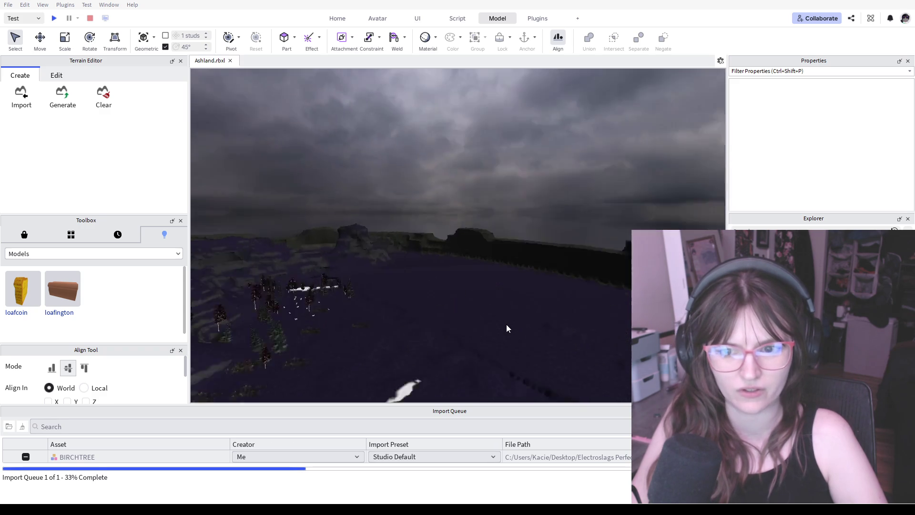
{"action": "key", "text": "s"}
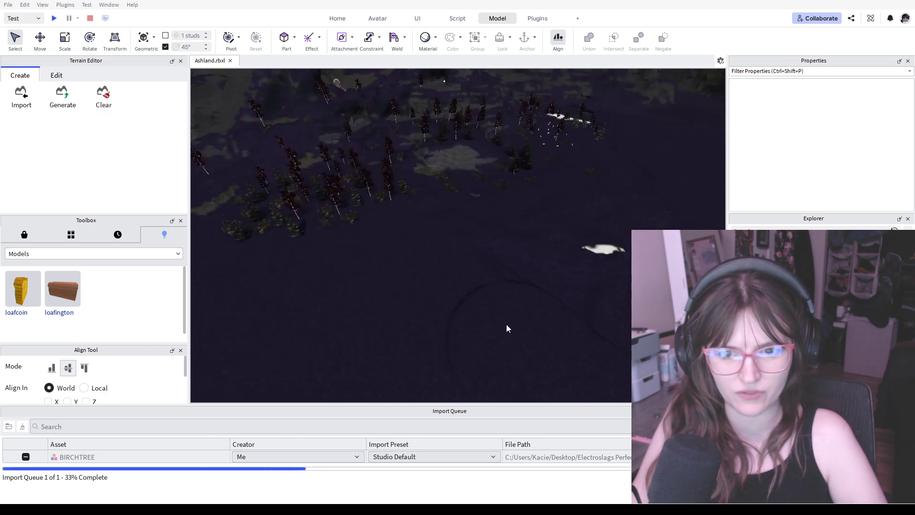
{"action": "key", "text": "w"}
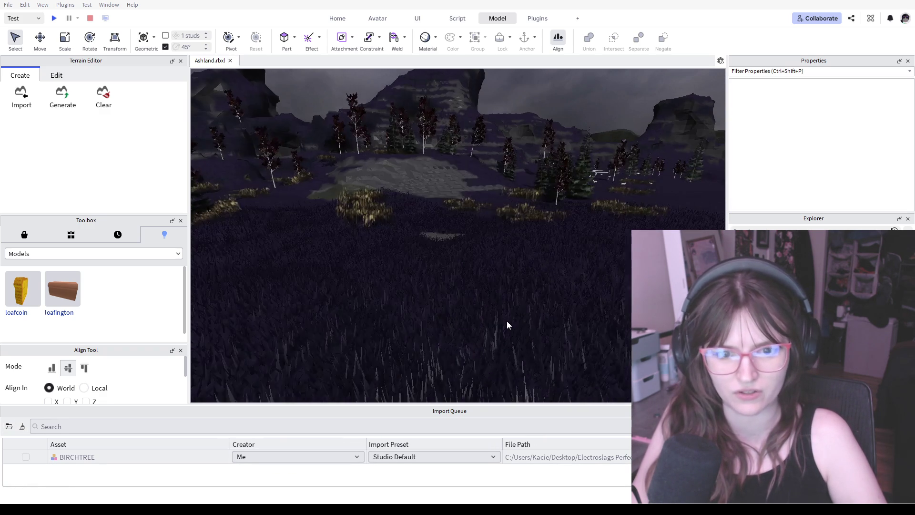
{"action": "key", "text": "w"}
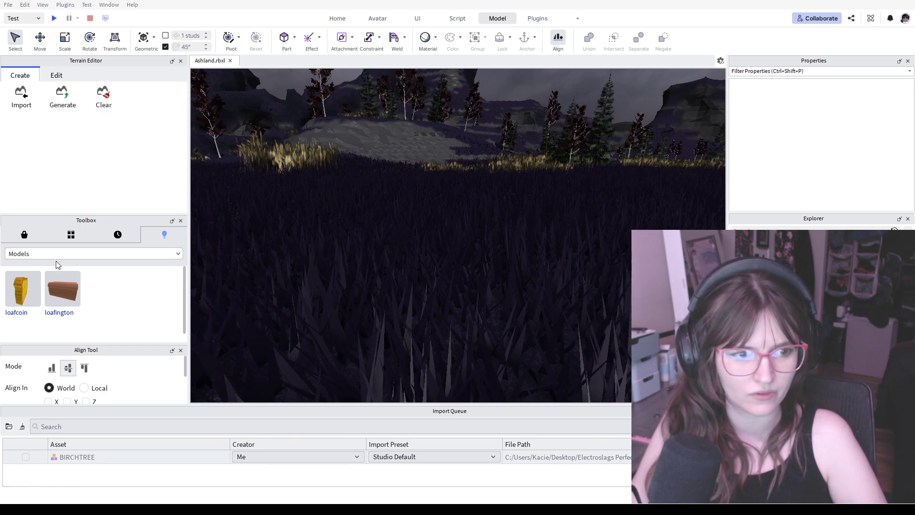
Insert the BIRCHTREE model into the scene from your own Toolbox creations
{"action": "left_click", "coordinate": [120, 236]}
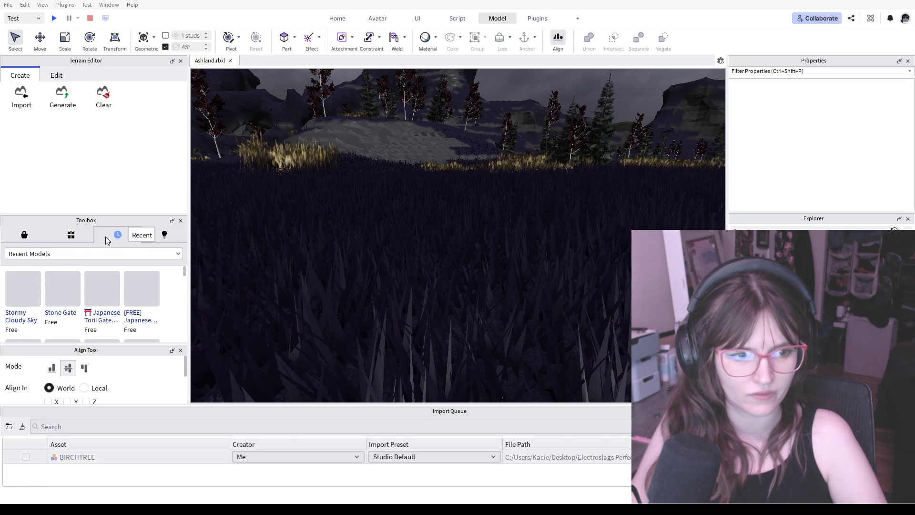
{"action": "left_click", "coordinate": [168, 236]}
{"action": "left_click", "coordinate": [29, 297]}
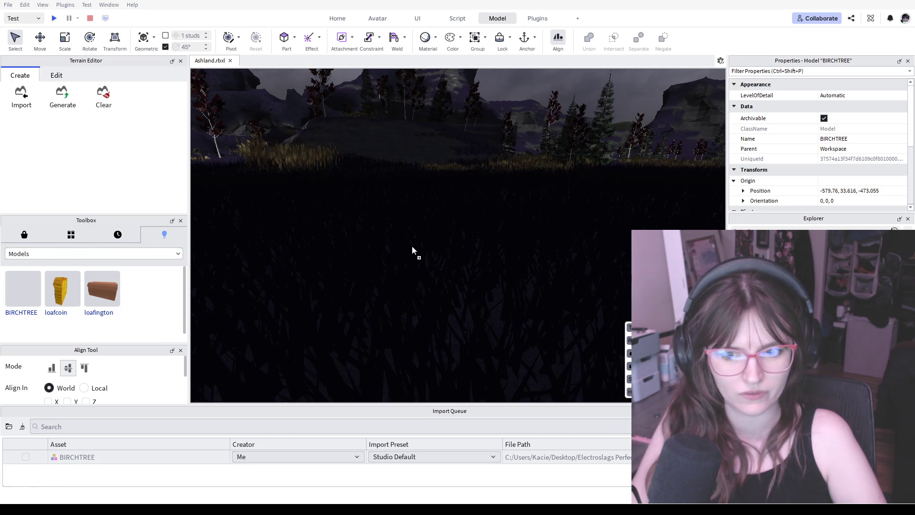
{"action": "scroll", "coordinate": [412, 245], "scroll_direction": "down", "scroll_amount": 3}
Focus on the BIRCHTREE and orbit around to view the whole tree and its branches
{"action": "key", "text": "f"}
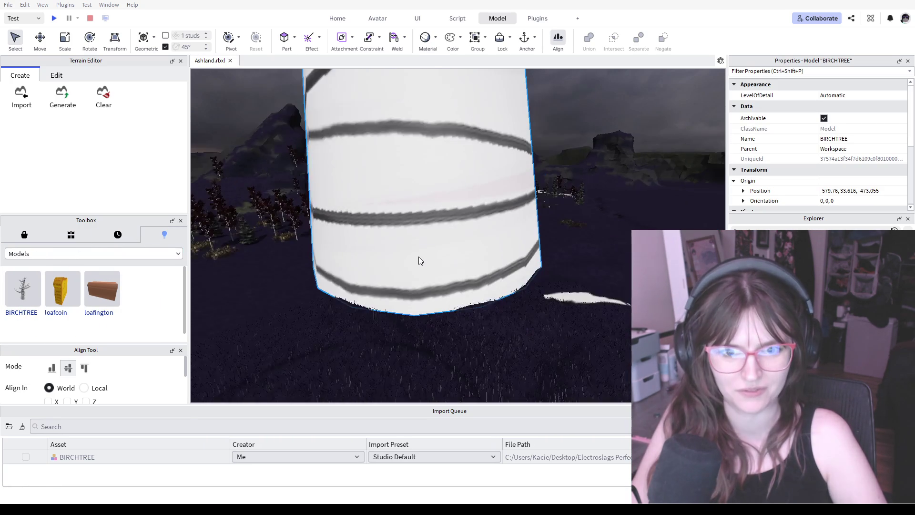
{"action": "right_click_drag", "start_coordinate": [420, 191], "coordinate": [425, 149]}
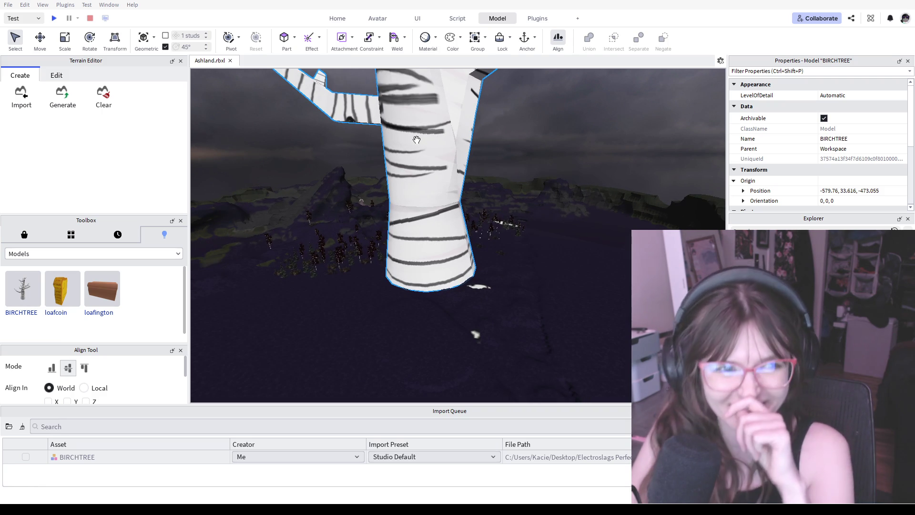
{"action": "mouse_move", "coordinate": [416, 140]}
{"action": "right_mouse_down"}
{"action": "mouse_move", "coordinate": [447, 115]}
{"action": "mouse_move", "coordinate": [495, 284]}
{"action": "right_mouse_up"}
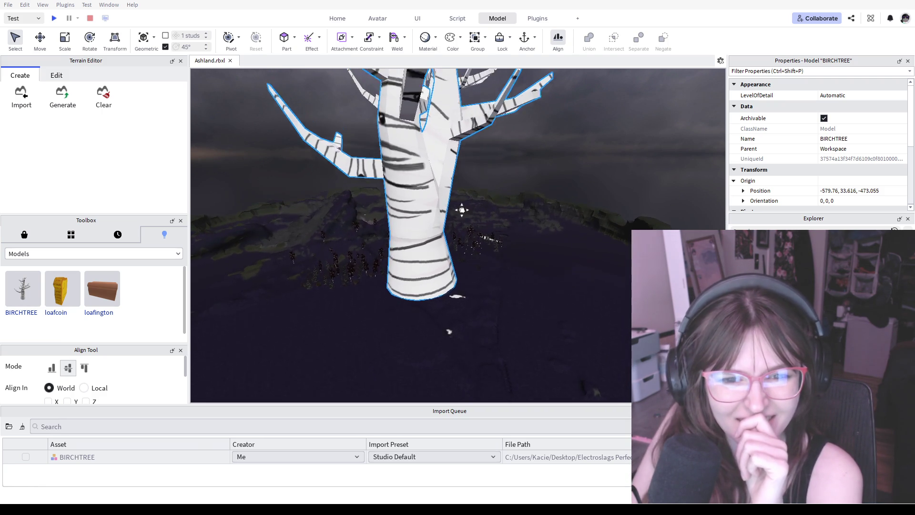
{"action": "middle_click_drag", "start_coordinate": [495, 277], "coordinate": [524, 320]}
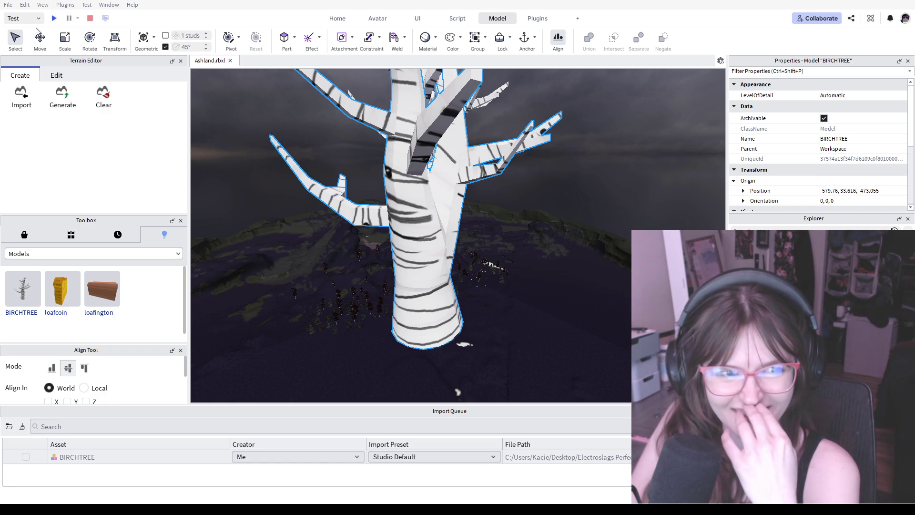
{"action": "right_click_drag", "start_coordinate": [376, 252], "coordinate": [450, 258]}
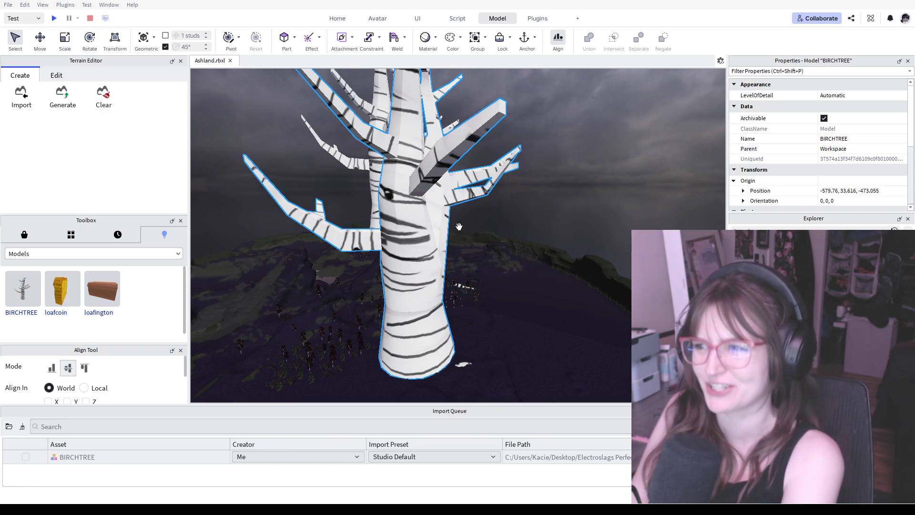
{"action": "right_click_drag", "start_coordinate": [455, 225], "coordinate": [436, 252]}
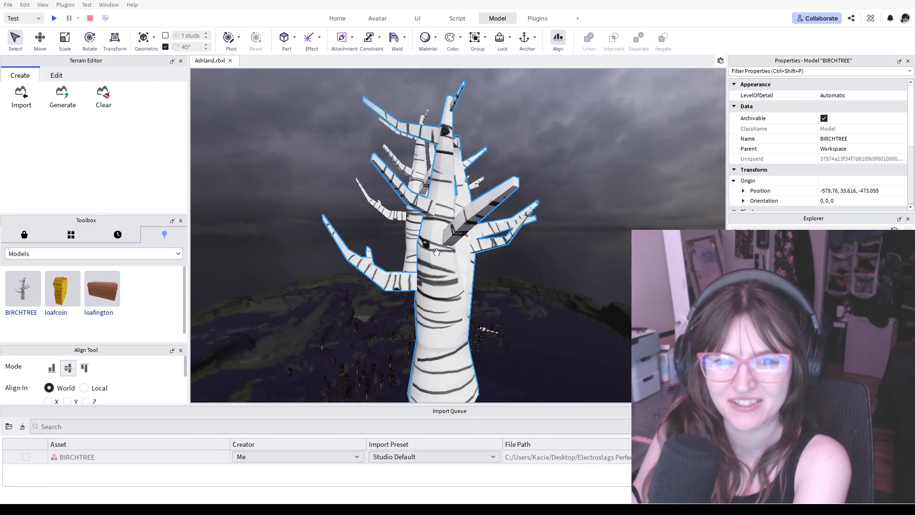
Stand the BIRCHTREE upright and drag it across the terrain toward the other forest trees
{"action": "left_click_drag", "start_coordinate": [453, 272], "coordinate": [520, 348]}
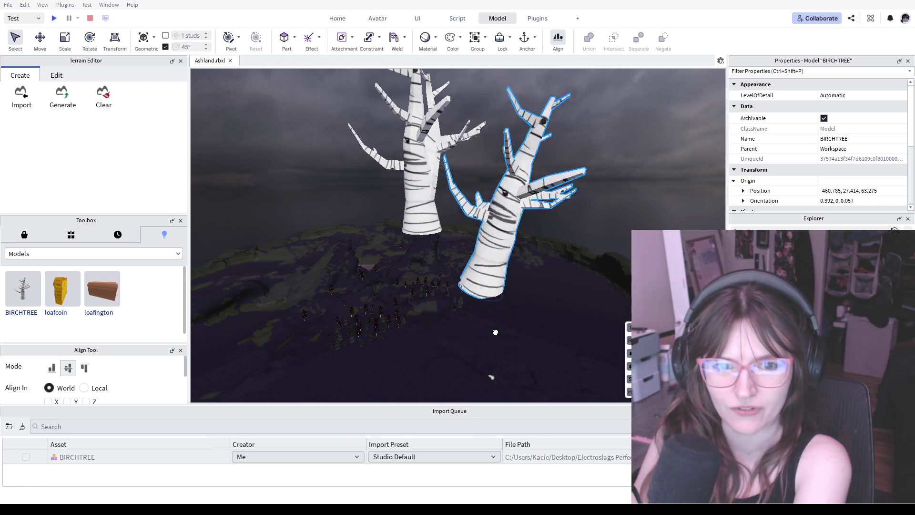
{"action": "mouse_move", "coordinate": [511, 310]}
{"action": "left_mouse_down"}
{"action": "mouse_move", "coordinate": [551, 388]}
{"action": "mouse_move", "coordinate": [582, 403]}
{"action": "left_mouse_up"}
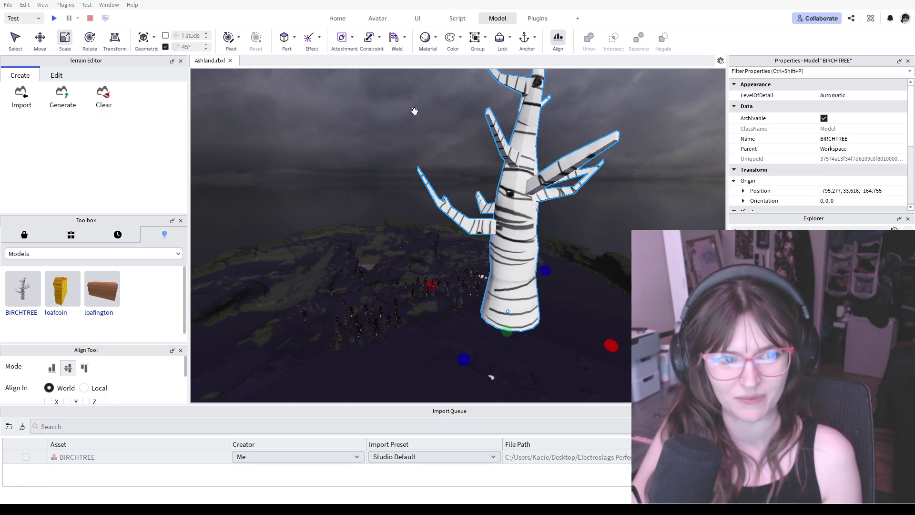
{"action": "left_click_drag", "start_coordinate": [612, 345], "coordinate": [460, 281]}
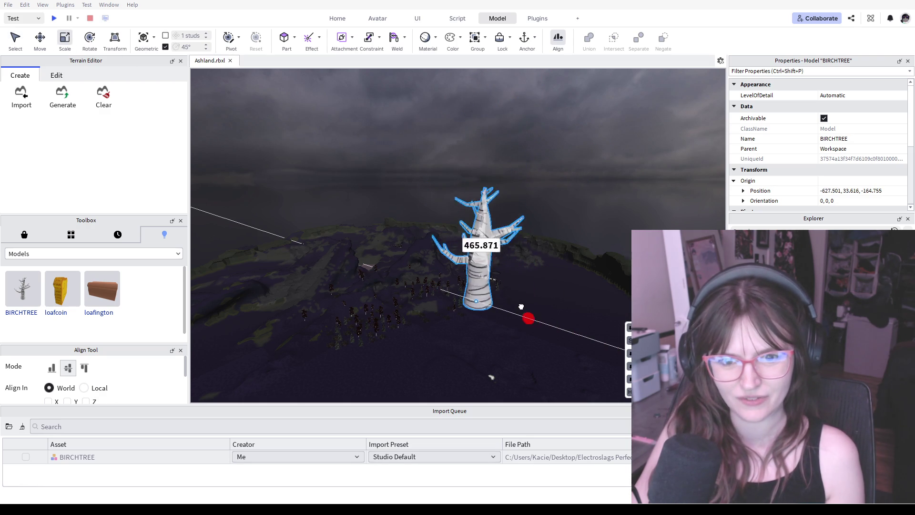
{"action": "scroll", "coordinate": [465, 283], "scroll_direction": "up", "scroll_amount": 5}
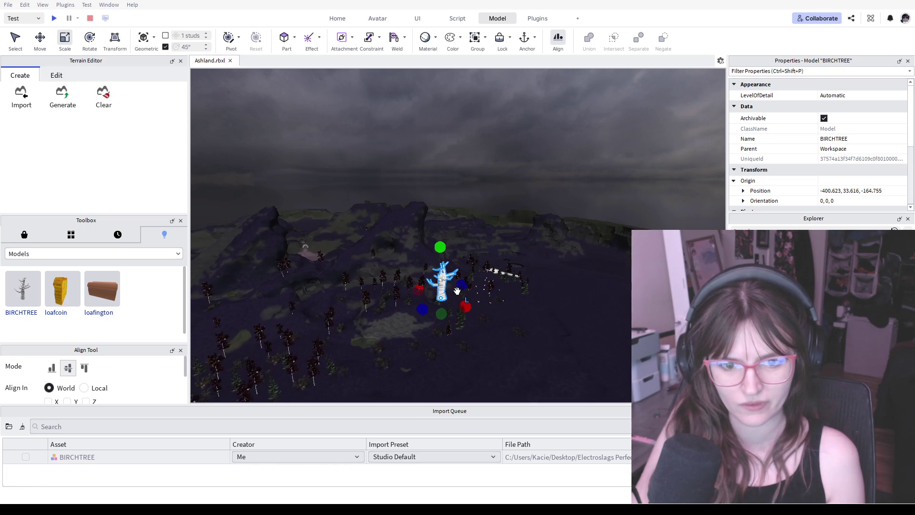
{"action": "scroll", "coordinate": [457, 290], "scroll_direction": "up", "scroll_amount": 3}
{"action": "scroll", "coordinate": [457, 290], "scroll_direction": "up", "scroll_amount": 2}
{"action": "scroll", "coordinate": [465, 297], "scroll_direction": "up", "scroll_amount": 2}
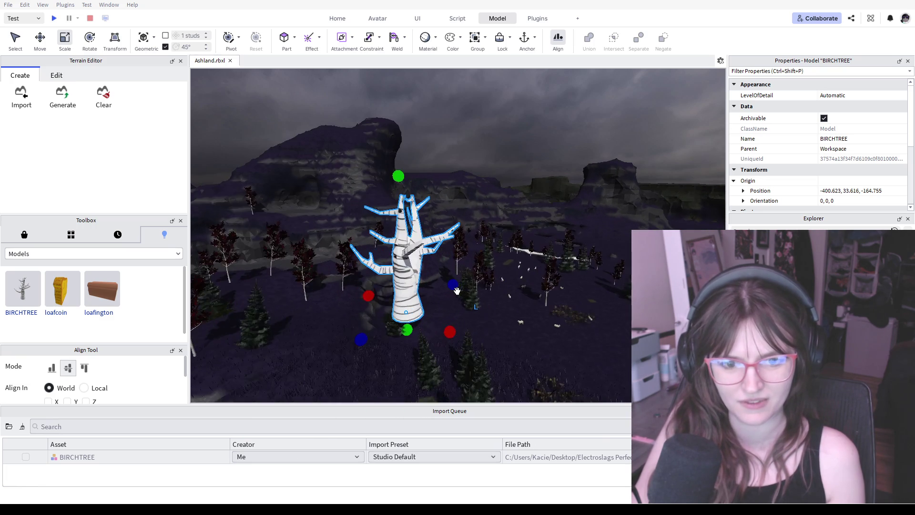
{"action": "scroll", "coordinate": [479, 307], "scroll_direction": "up", "scroll_amount": 2}
{"action": "scroll", "coordinate": [493, 320], "scroll_direction": "up", "scroll_amount": 2}
{"action": "left_click_drag", "start_coordinate": [493, 320], "coordinate": [380, 324]}
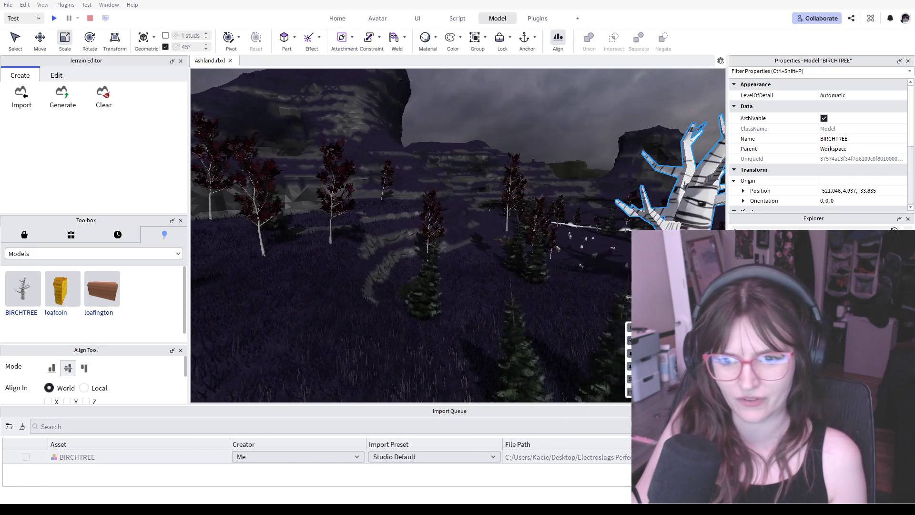
Stand the birch tree upright in the open field and shrink it down
{"action": "mouse_move", "coordinate": [380, 324]}
{"action": "left_mouse_down"}
{"action": "mouse_move", "coordinate": [570, 304]}
{"action": "mouse_move", "coordinate": [555, 263]}
{"action": "left_mouse_up"}
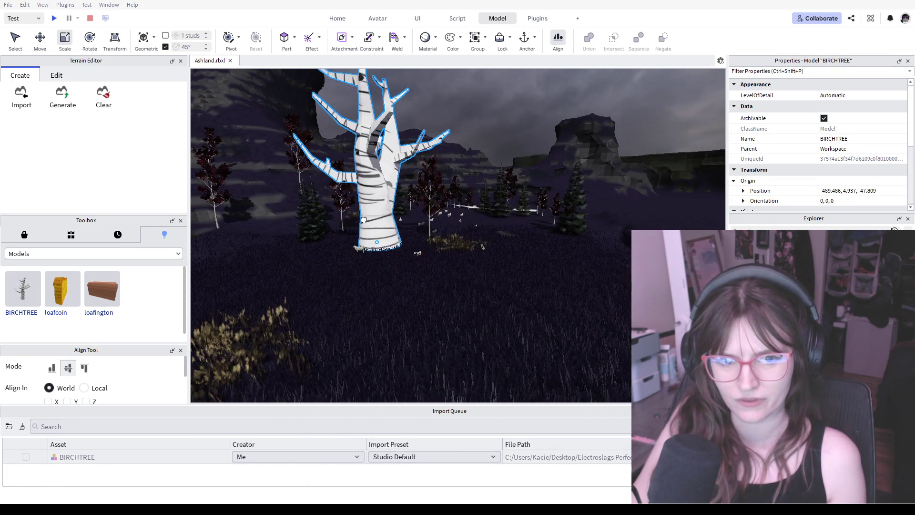
{"action": "right_click_drag", "start_coordinate": [610, 349], "coordinate": [493, 334]}
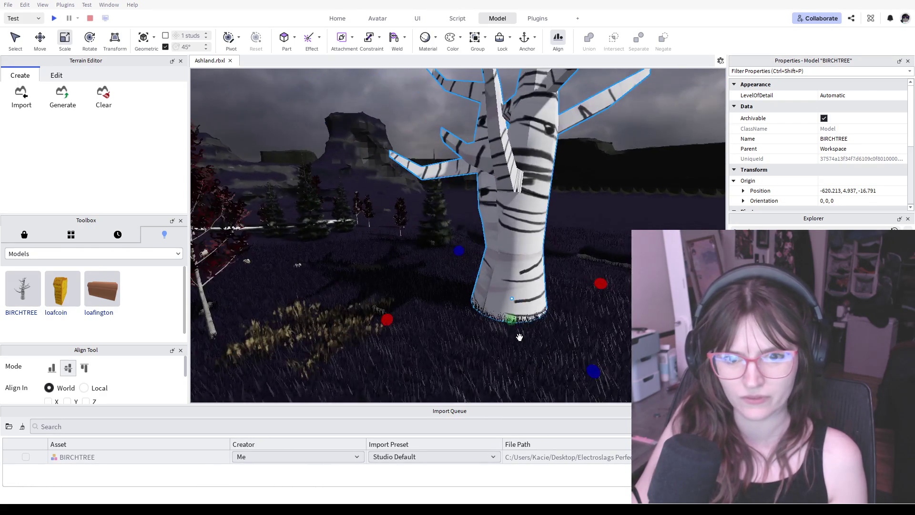
{"action": "scroll", "coordinate": [519, 309], "scroll_direction": "down", "scroll_amount": 2}
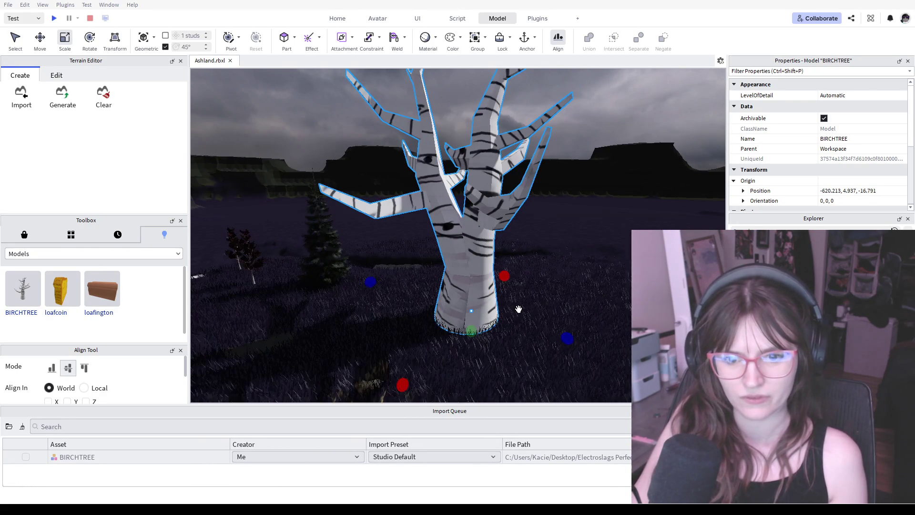
{"action": "left_click_drag", "start_coordinate": [565, 336], "coordinate": [523, 325]}
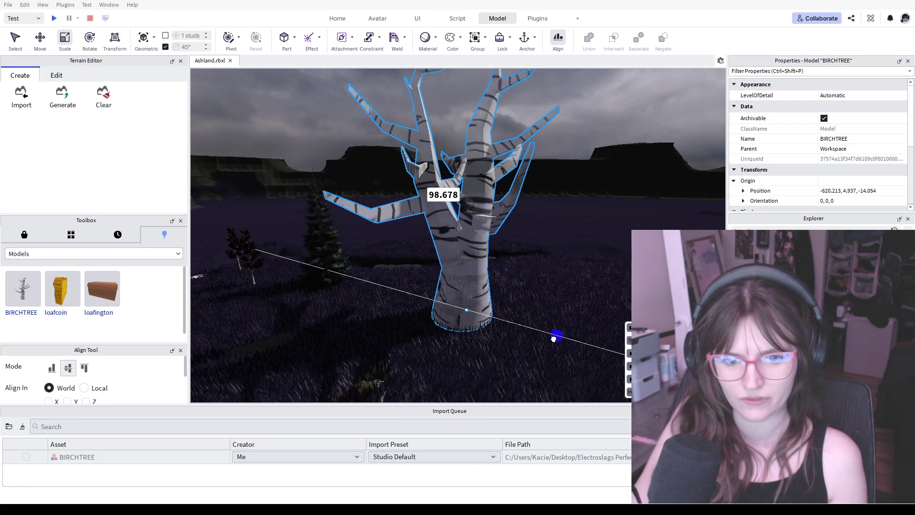
{"action": "left_click", "coordinate": [532, 300]}
Review the tree from further back, then enlarge it to a fitting height beside the pine
{"action": "mouse_move", "coordinate": [530, 290]}
{"action": "right_mouse_down"}
{"action": "mouse_move", "coordinate": [534, 307]}
{"action": "mouse_move", "coordinate": [610, 293]}
{"action": "mouse_move", "coordinate": [477, 281]}
{"action": "mouse_move", "coordinate": [533, 304]}
{"action": "mouse_move", "coordinate": [499, 301]}
{"action": "right_mouse_up"}
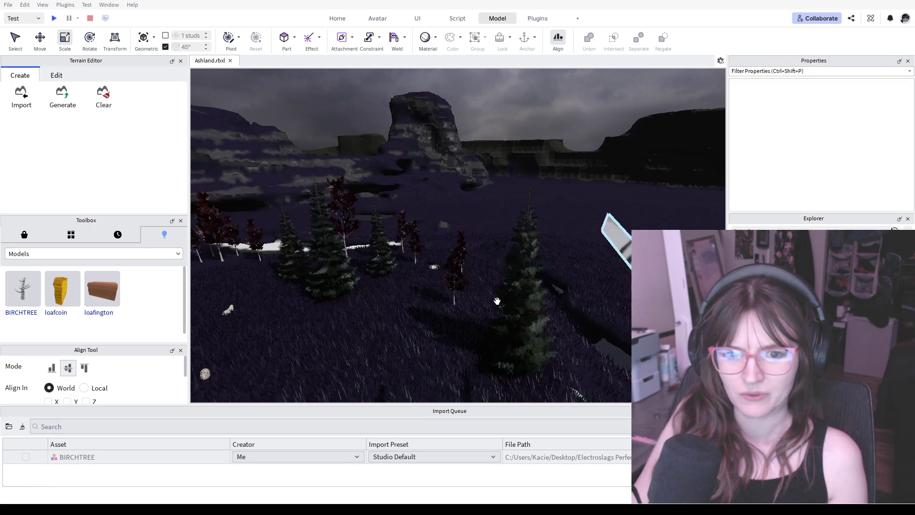
{"action": "mouse_move", "coordinate": [500, 301]}
{"action": "right_mouse_down"}
{"action": "mouse_move", "coordinate": [507, 269]}
{"action": "mouse_move", "coordinate": [570, 263]}
{"action": "right_mouse_up"}
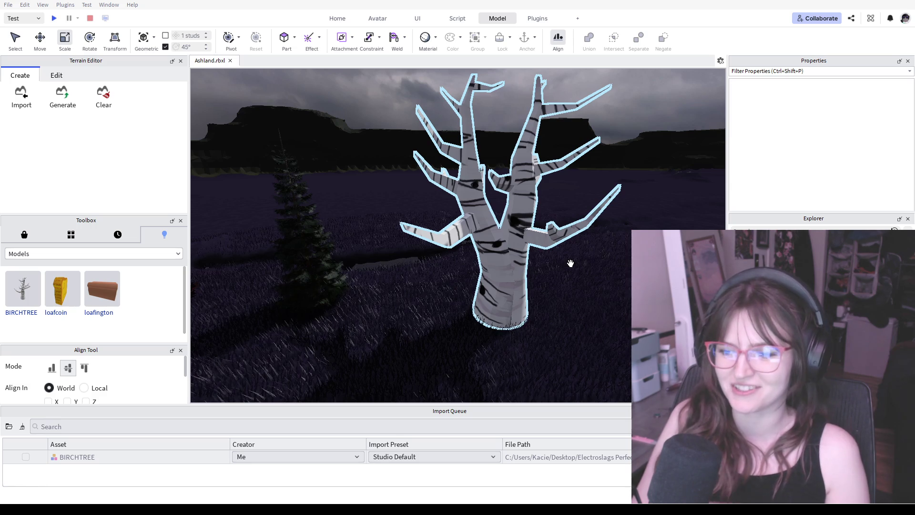
{"action": "left_click", "coordinate": [511, 172]}
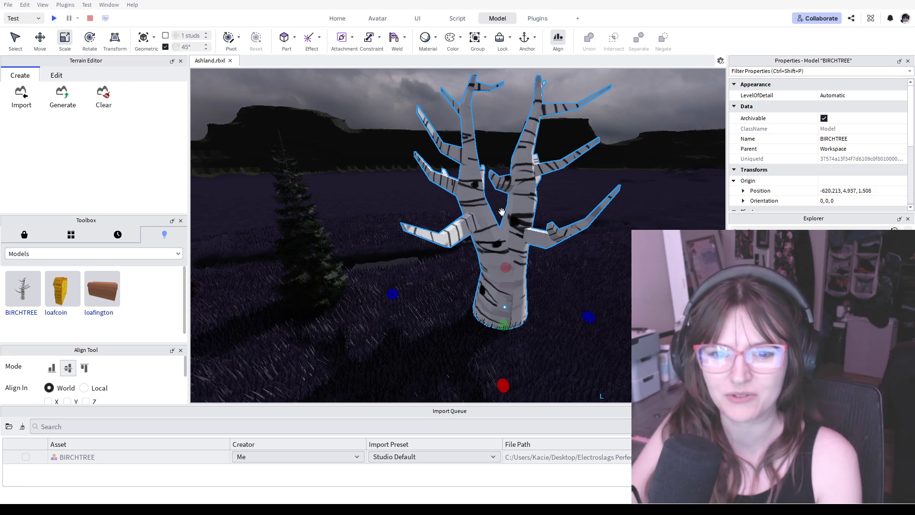
{"action": "mouse_move", "coordinate": [584, 306]}
{"action": "left_mouse_down"}
{"action": "mouse_move", "coordinate": [570, 312]}
{"action": "mouse_move", "coordinate": [595, 315]}
{"action": "left_mouse_up"}
{"action": "mouse_move", "coordinate": [621, 277]}
{"action": "right_mouse_down"}
{"action": "mouse_move", "coordinate": [568, 366]}
{"action": "mouse_move", "coordinate": [586, 317]}
{"action": "right_mouse_up"}
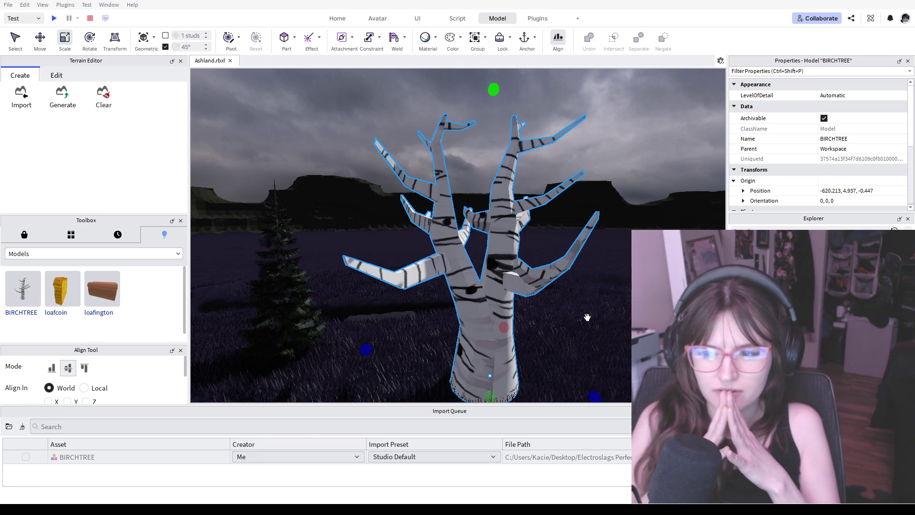
Start a play test, stop it, and start it again to walk to the tree
{"action": "left_click", "coordinate": [54, 20]}
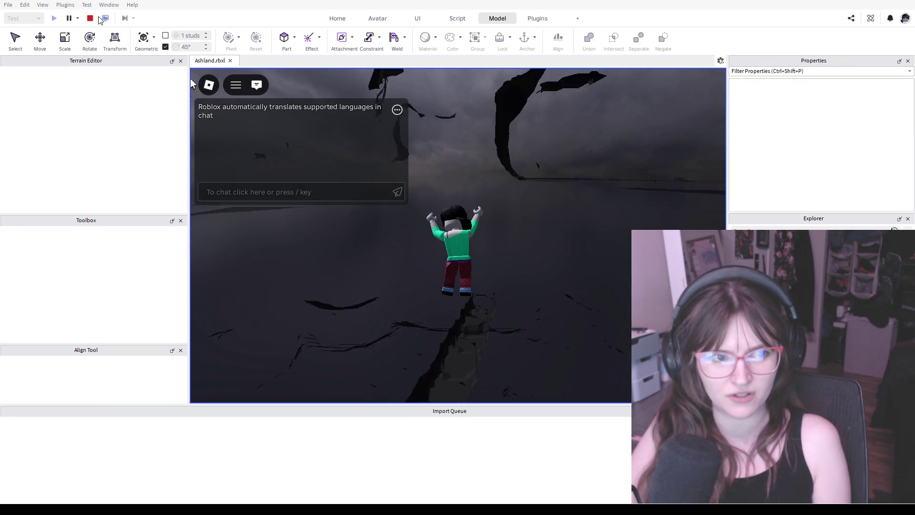
{"action": "key", "text": "shift+F5"}
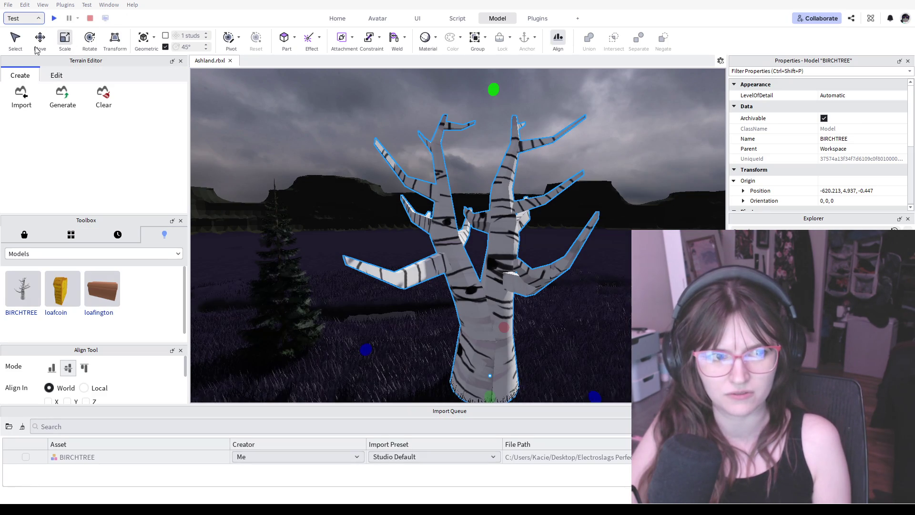
{"action": "left_click", "coordinate": [55, 19]}
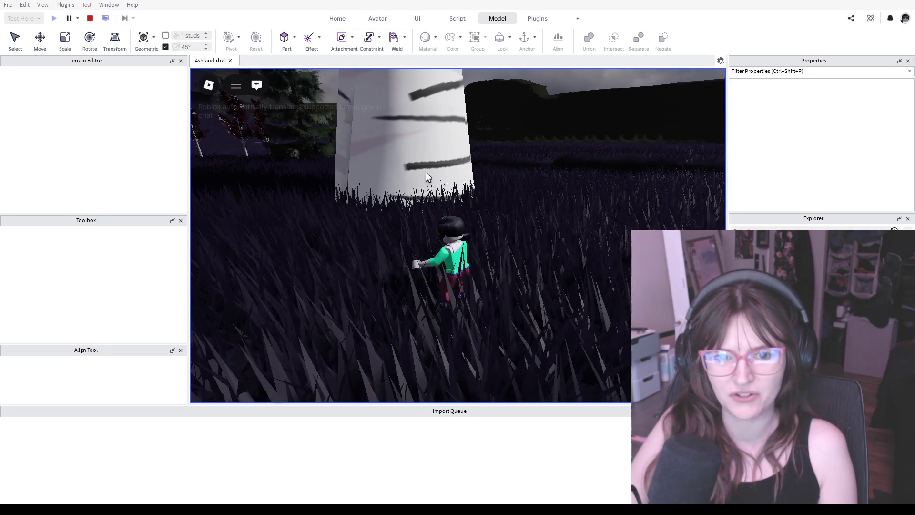
Stop the play test and return to editing the place
{"action": "left_click", "coordinate": [90, 19]}
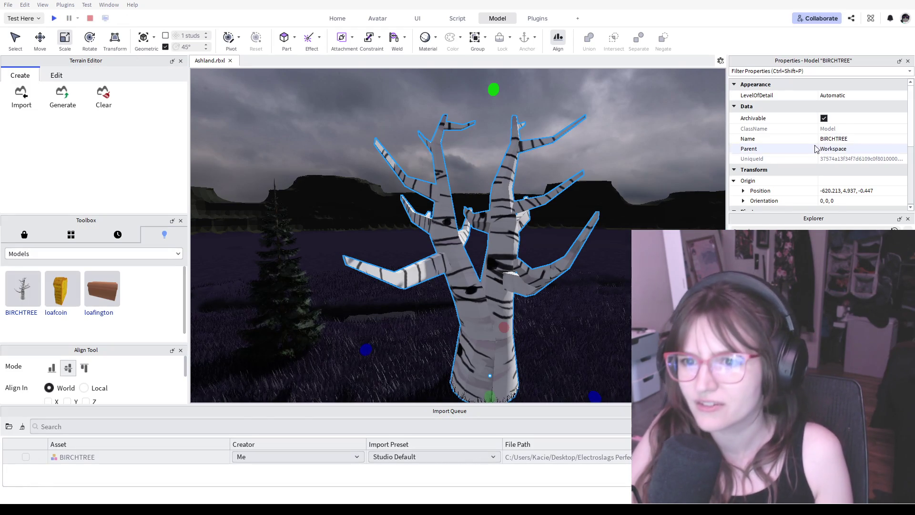
{"action": "scroll", "coordinate": [822, 138], "scroll_direction": "down", "scroll_amount": 3}
{"action": "scroll", "coordinate": [829, 164], "scroll_direction": "up", "scroll_amount": 1}
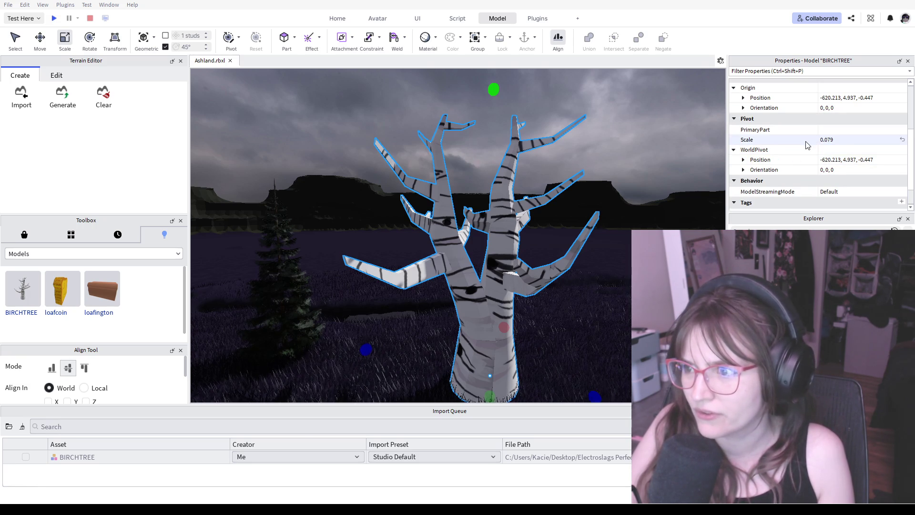
{"action": "scroll", "coordinate": [803, 155], "scroll_direction": "up", "scroll_amount": 3}
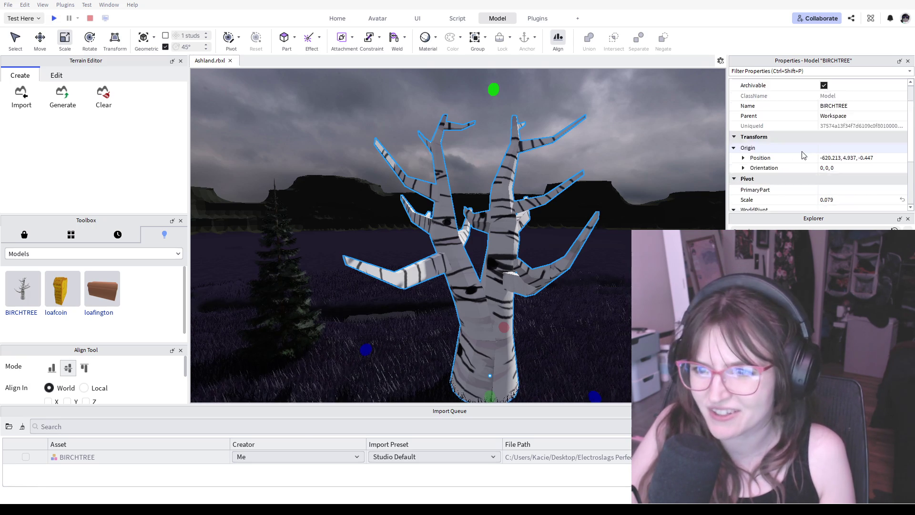
{"action": "scroll", "coordinate": [811, 149], "scroll_direction": "down", "scroll_amount": 2}
{"action": "scroll", "coordinate": [813, 143], "scroll_direction": "down", "scroll_amount": 2}
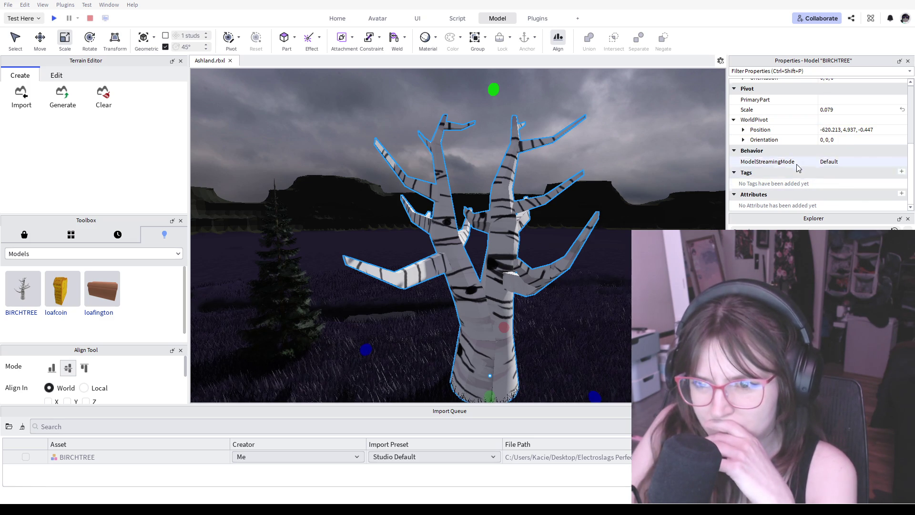
{"action": "scroll", "coordinate": [797, 169], "scroll_direction": "up", "scroll_amount": 3}
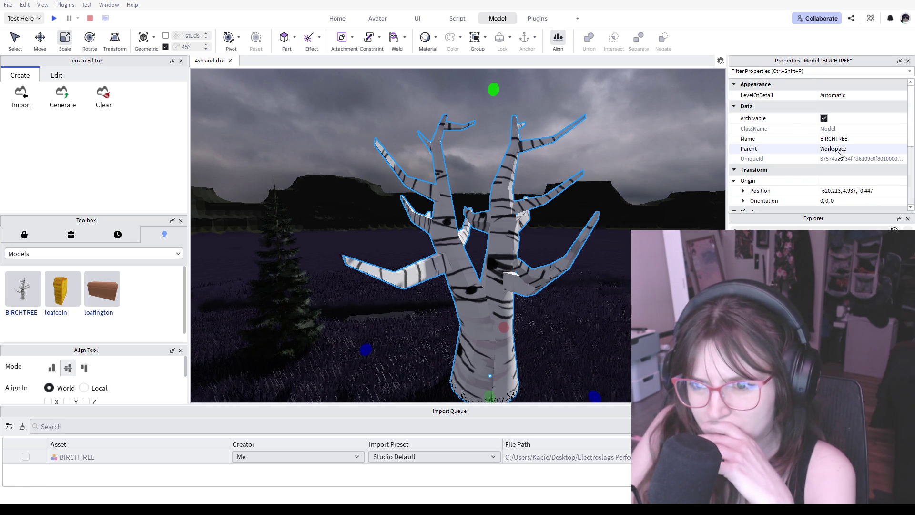
{"action": "scroll", "coordinate": [839, 156], "scroll_direction": "down", "scroll_amount": 3}
{"action": "scroll", "coordinate": [839, 155], "scroll_direction": "down", "scroll_amount": 1}
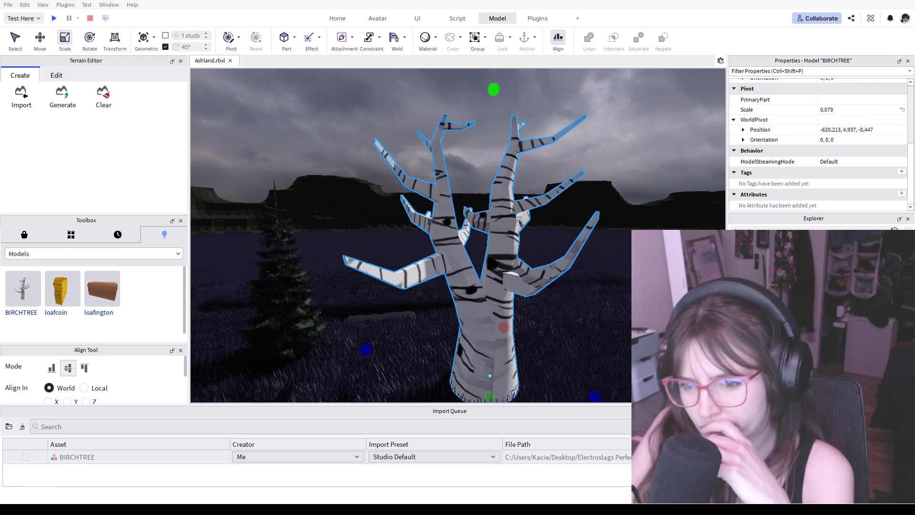
{"action": "left_click", "coordinate": [822, 244]}
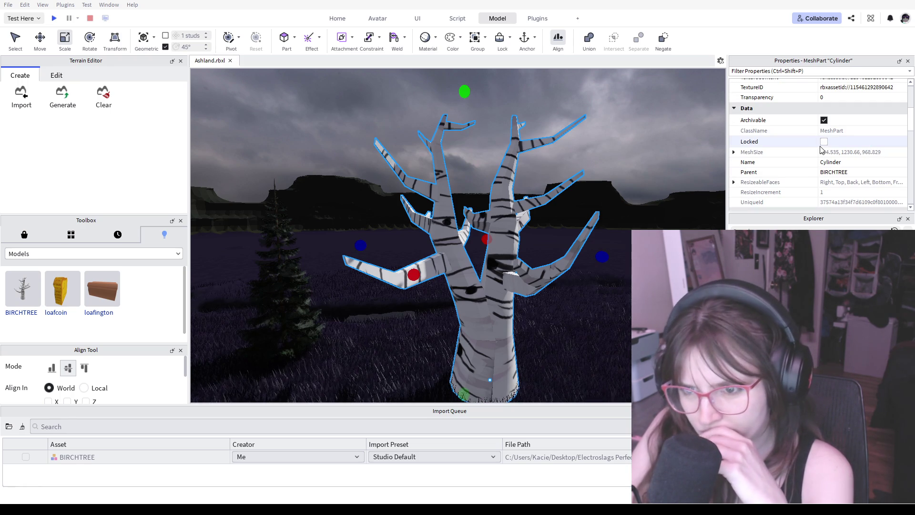
{"action": "scroll", "coordinate": [825, 146], "scroll_direction": "down", "scroll_amount": 1}
{"action": "scroll", "coordinate": [826, 146], "scroll_direction": "down", "scroll_amount": 1}
{"action": "scroll", "coordinate": [825, 147], "scroll_direction": "down", "scroll_amount": 1}
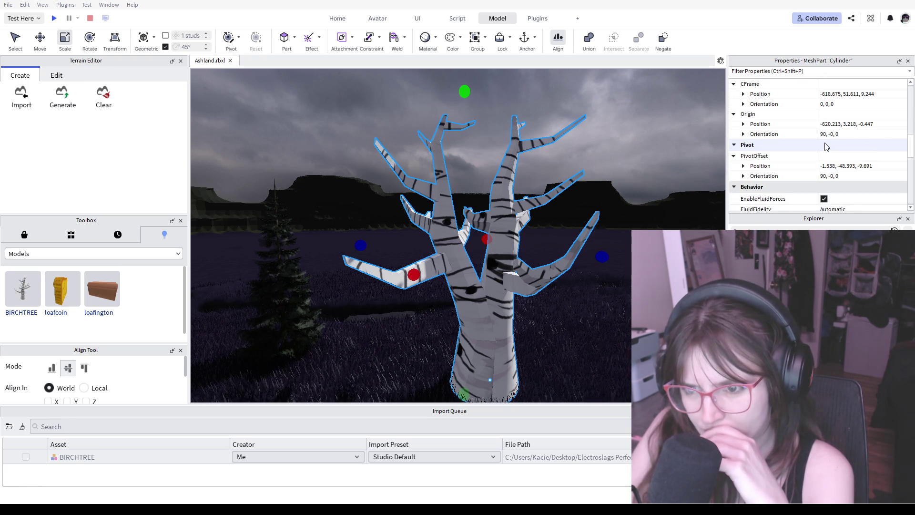
{"action": "scroll", "coordinate": [825, 146], "scroll_direction": "down", "scroll_amount": 1}
{"action": "scroll", "coordinate": [826, 146], "scroll_direction": "down", "scroll_amount": 1}
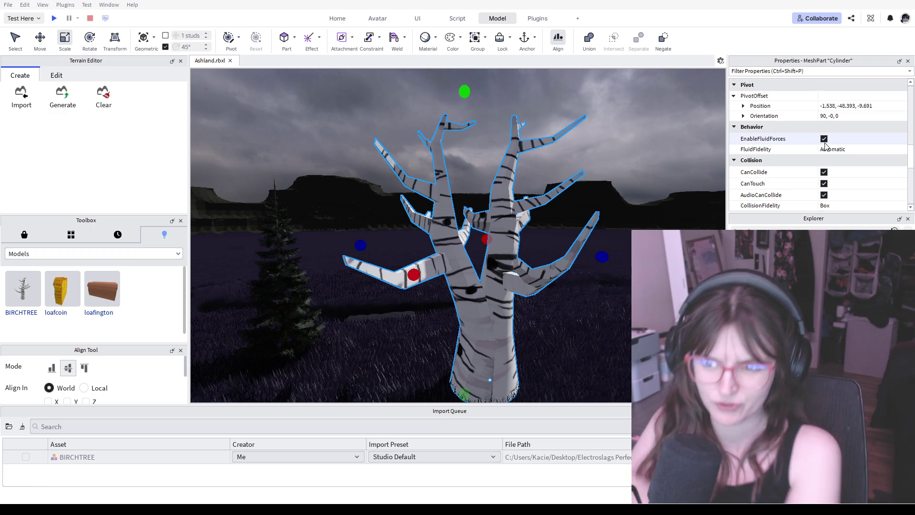
Turn off fluid forces, collisions, audio collisions, spatial queries and CanTouch for the birch trunk mesh
{"action": "left_click", "coordinate": [825, 139]}
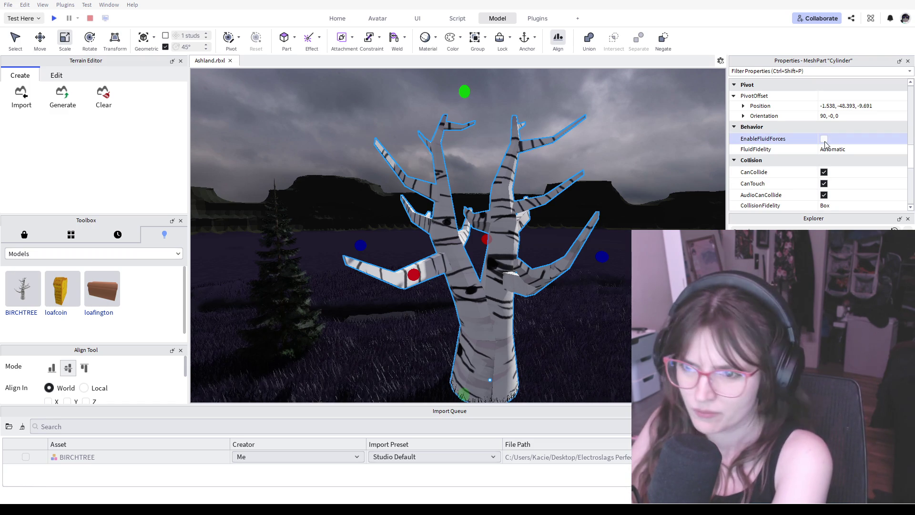
{"action": "scroll", "coordinate": [825, 139], "scroll_direction": "down", "scroll_amount": 2}
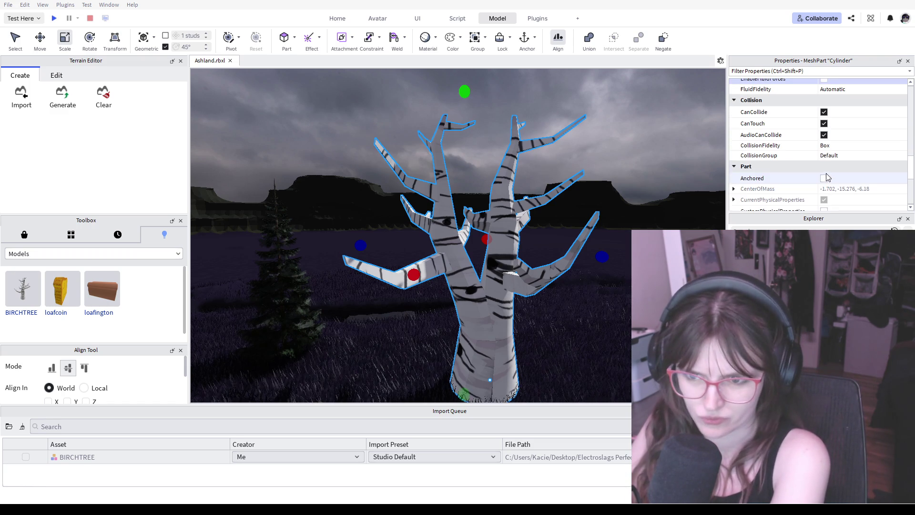
{"action": "left_click", "coordinate": [823, 114]}
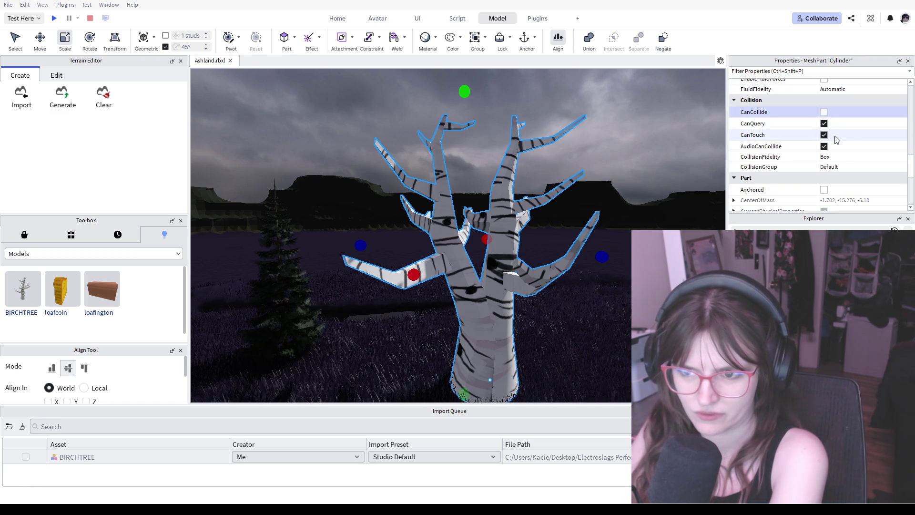
{"action": "left_click", "coordinate": [823, 146]}
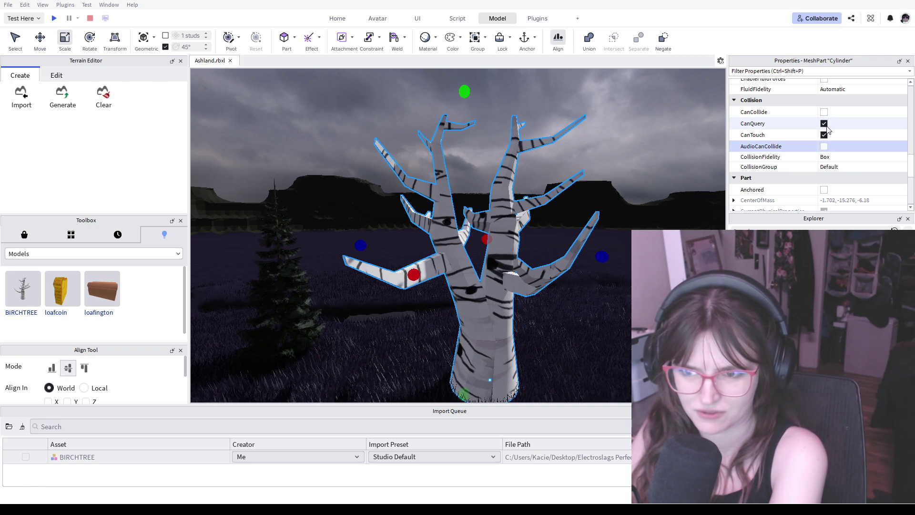
{"action": "scroll", "coordinate": [827, 129], "scroll_direction": "down", "scroll_amount": 1}
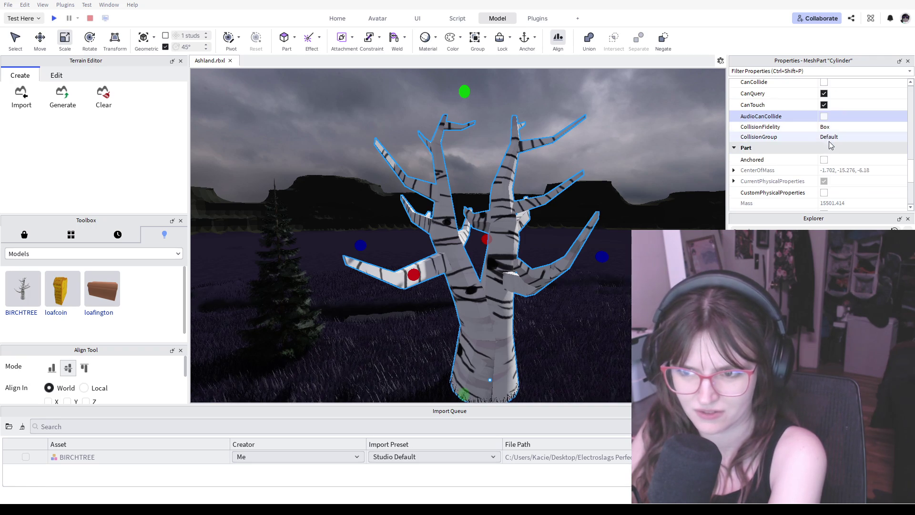
{"action": "scroll", "coordinate": [827, 128], "scroll_direction": "up", "scroll_amount": 1}
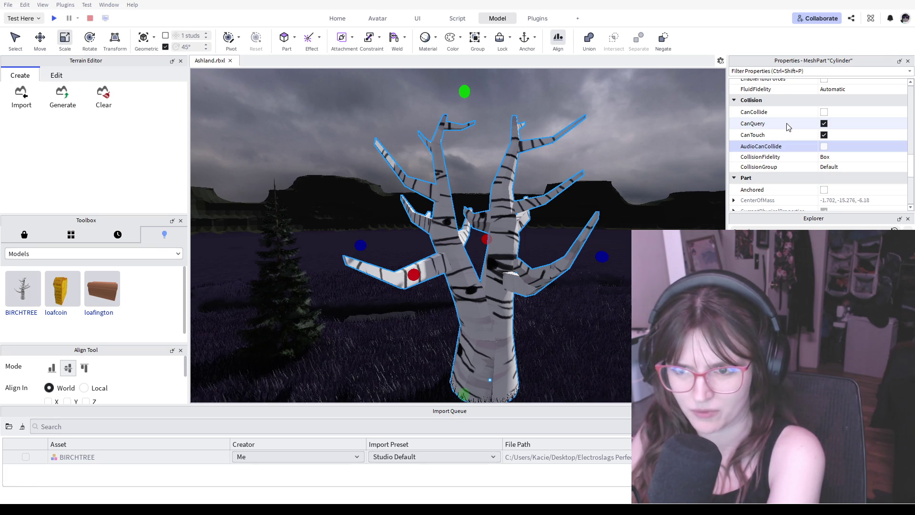
{"action": "left_click", "coordinate": [825, 124]}
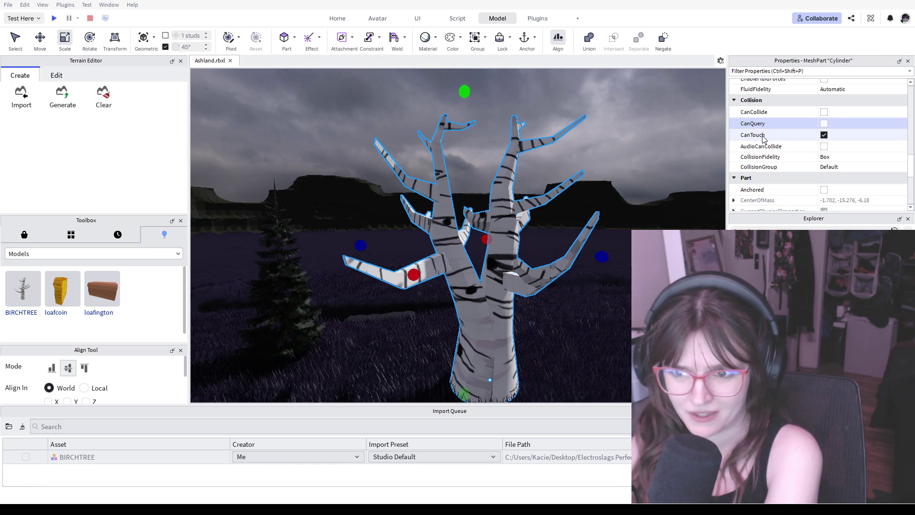
{"action": "left_click", "coordinate": [824, 136]}
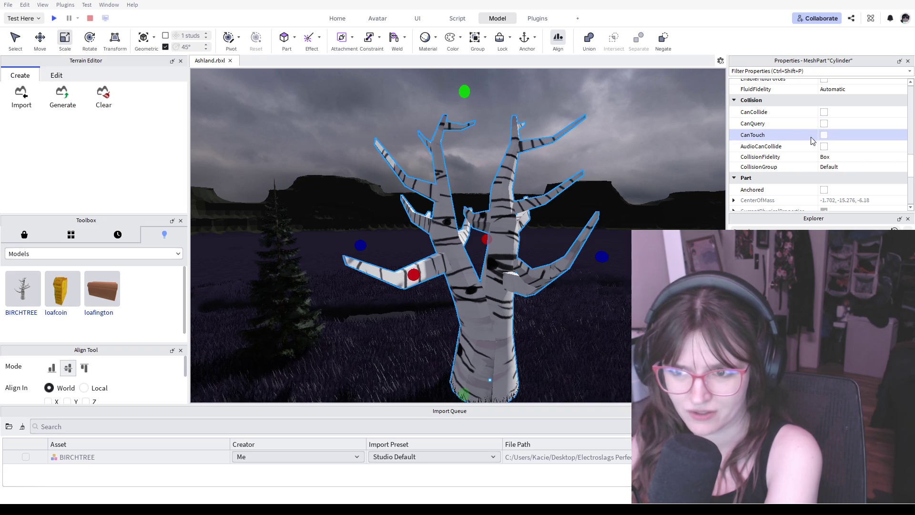
Play-test the scene, walk the avatar into the wheat field, and stop the test
{"action": "left_click", "coordinate": [54, 19]}
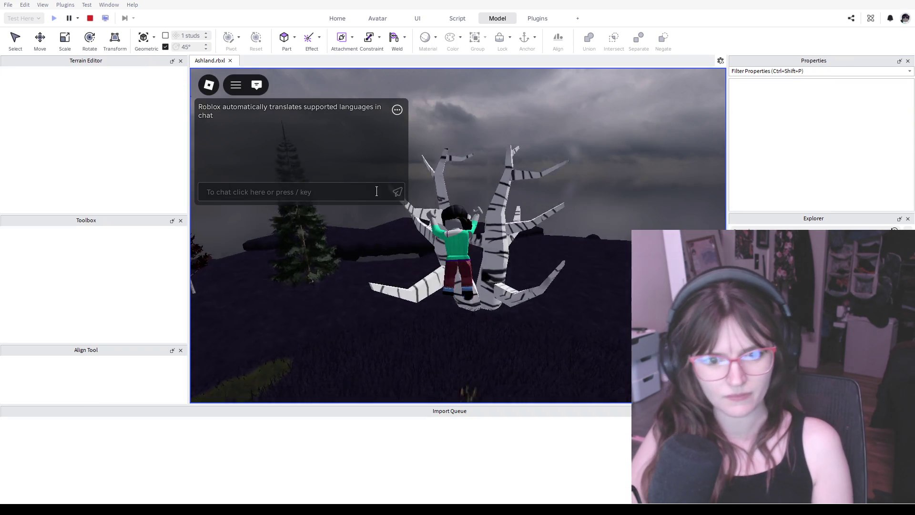
{"action": "key", "text": "w"}
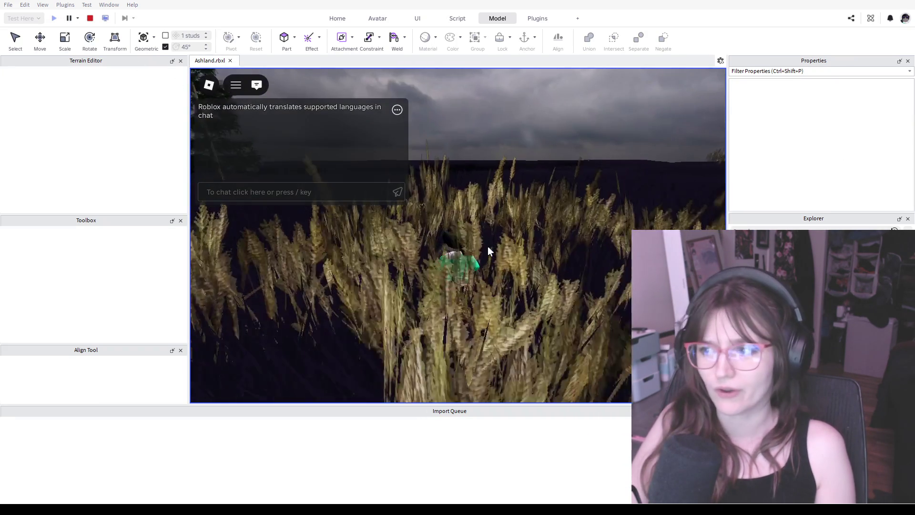
{"action": "key", "text": "w"}
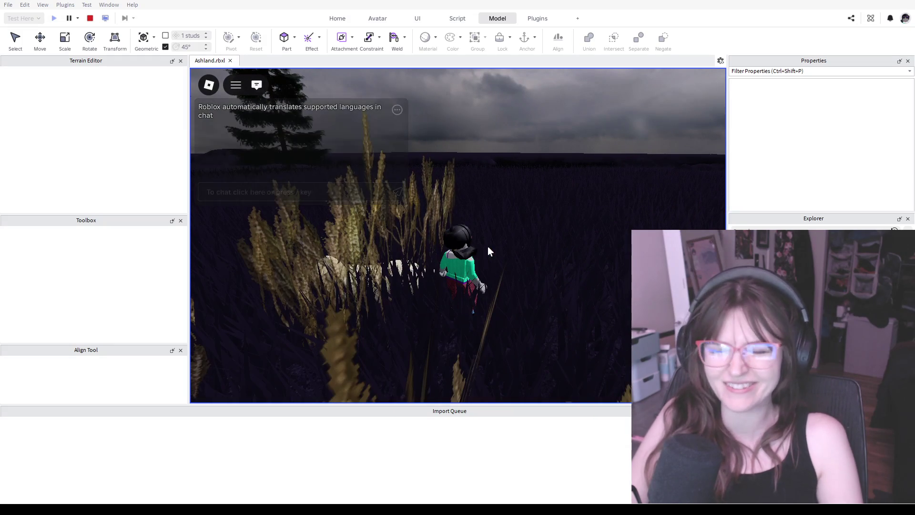
{"action": "left_click", "coordinate": [90, 18]}
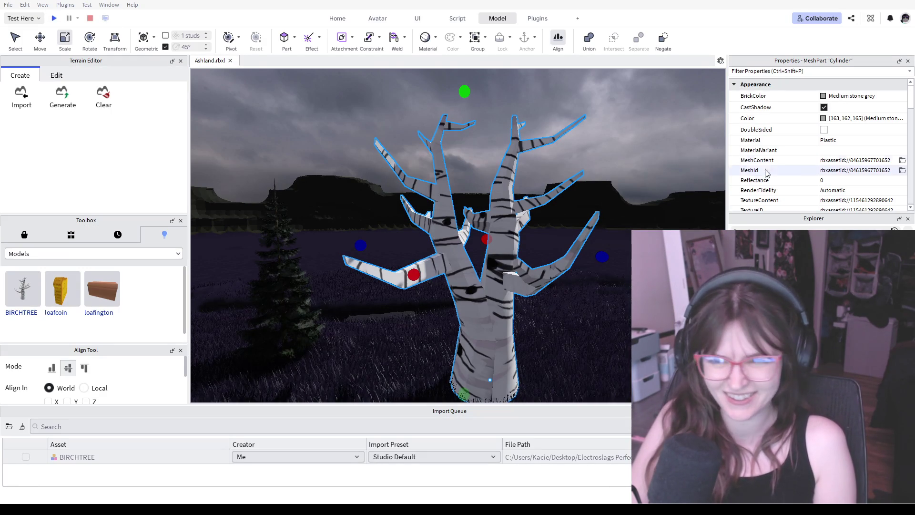
{"action": "scroll", "coordinate": [780, 155], "scroll_direction": "down", "scroll_amount": 2}
{"action": "scroll", "coordinate": [810, 157], "scroll_direction": "down", "scroll_amount": 2}
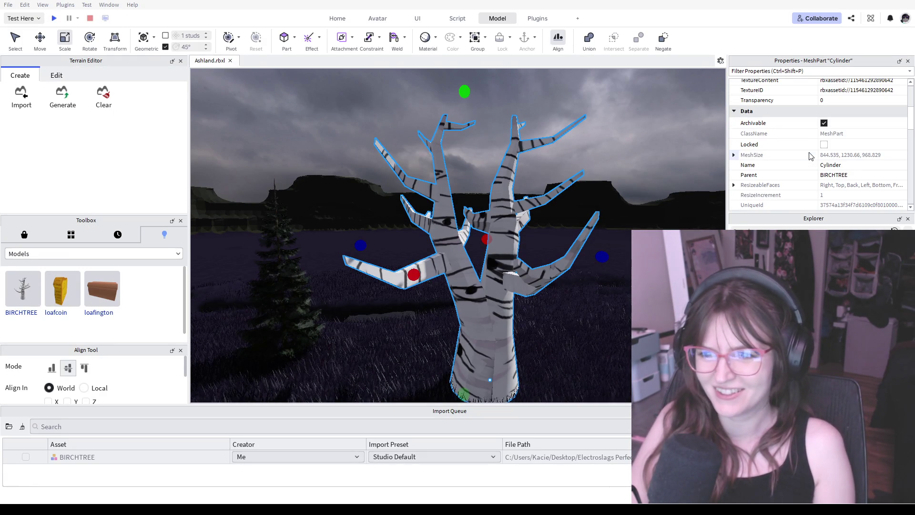
{"action": "scroll", "coordinate": [811, 146], "scroll_direction": "up", "scroll_amount": 1}
{"action": "scroll", "coordinate": [807, 152], "scroll_direction": "up", "scroll_amount": 2}
{"action": "scroll", "coordinate": [807, 154], "scroll_direction": "up", "scroll_amount": 2}
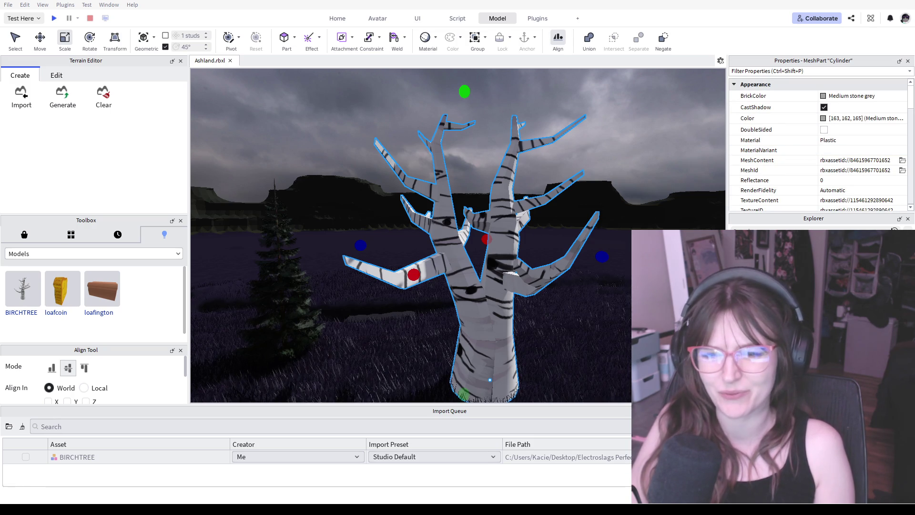
{"action": "scroll", "coordinate": [810, 159], "scroll_direction": "down", "scroll_amount": 2}
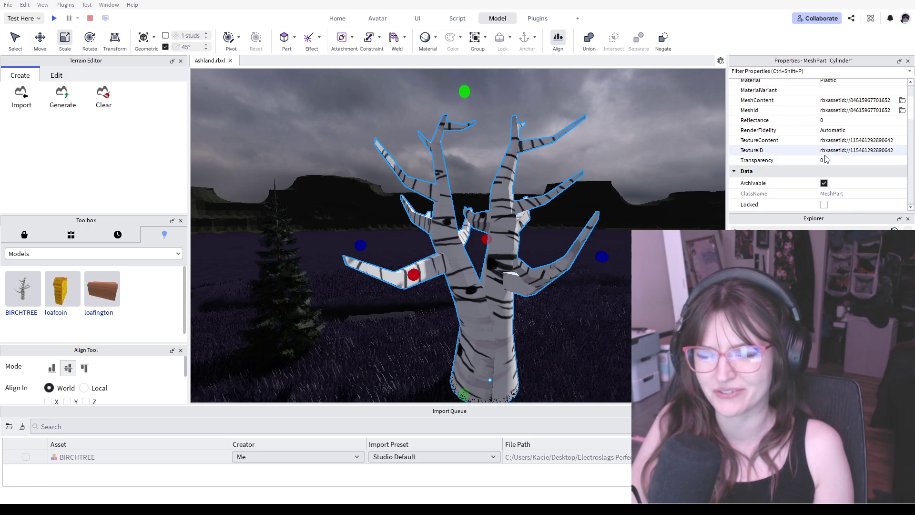
{"action": "scroll", "coordinate": [822, 163], "scroll_direction": "down", "scroll_amount": 1}
{"action": "scroll", "coordinate": [833, 167], "scroll_direction": "down", "scroll_amount": 1}
{"action": "scroll", "coordinate": [834, 166], "scroll_direction": "down", "scroll_amount": 2}
{"action": "scroll", "coordinate": [833, 166], "scroll_direction": "down", "scroll_amount": 2}
{"action": "scroll", "coordinate": [834, 166], "scroll_direction": "down", "scroll_amount": 2}
{"action": "scroll", "coordinate": [834, 166], "scroll_direction": "down", "scroll_amount": 1}
{"action": "scroll", "coordinate": [833, 165], "scroll_direction": "up", "scroll_amount": 3}
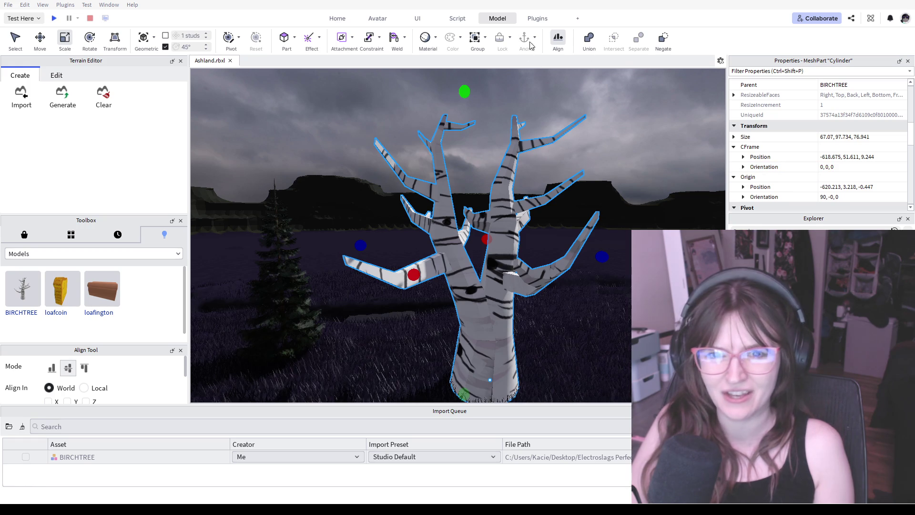
Select the BIRCHTREE model, return to its Cylinder mesh, and start another play test
{"action": "left_click", "coordinate": [511, 163]}
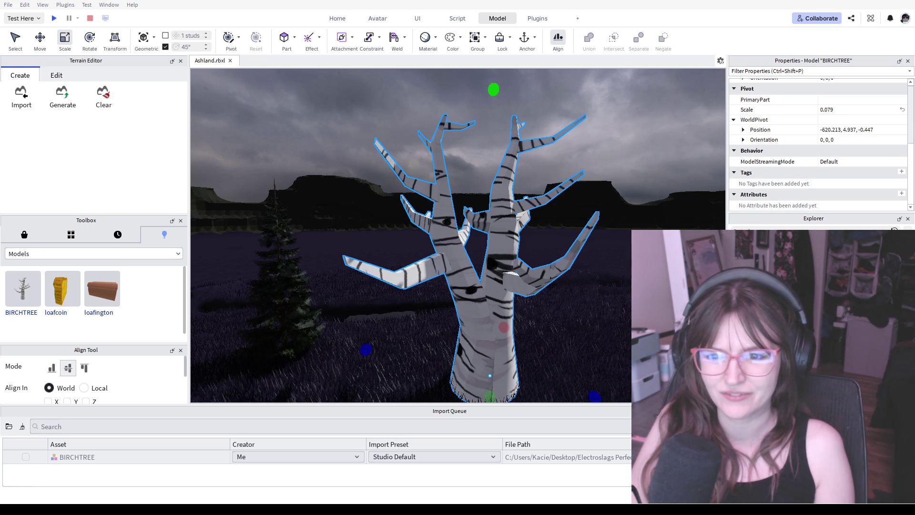
{"action": "key", "text": "ctrl+z"}
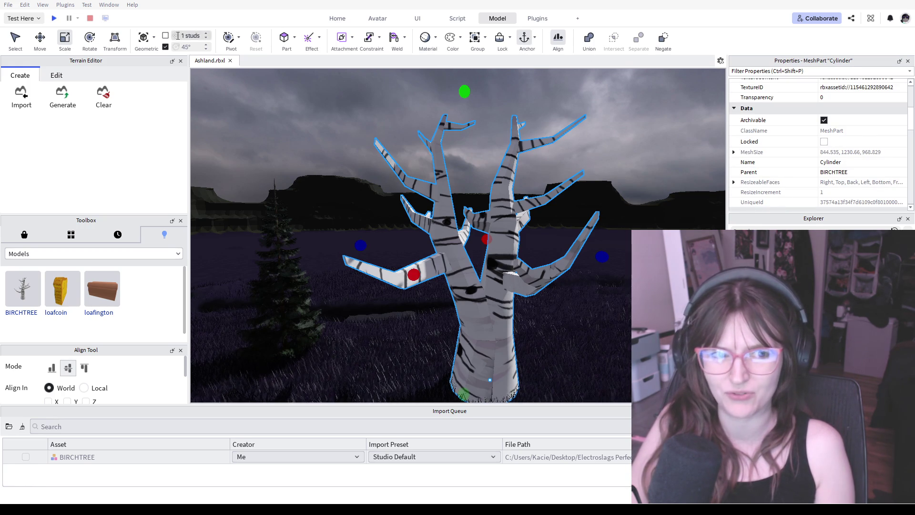
{"action": "left_click", "coordinate": [53, 18]}
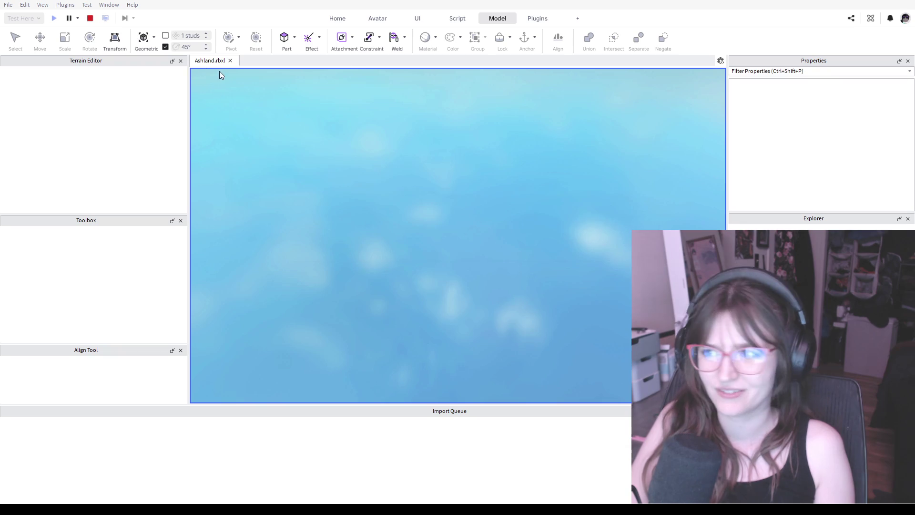
Run the avatar through the wheat up against the birch tree and back into the tall grass
{"action": "key", "text": "w"}
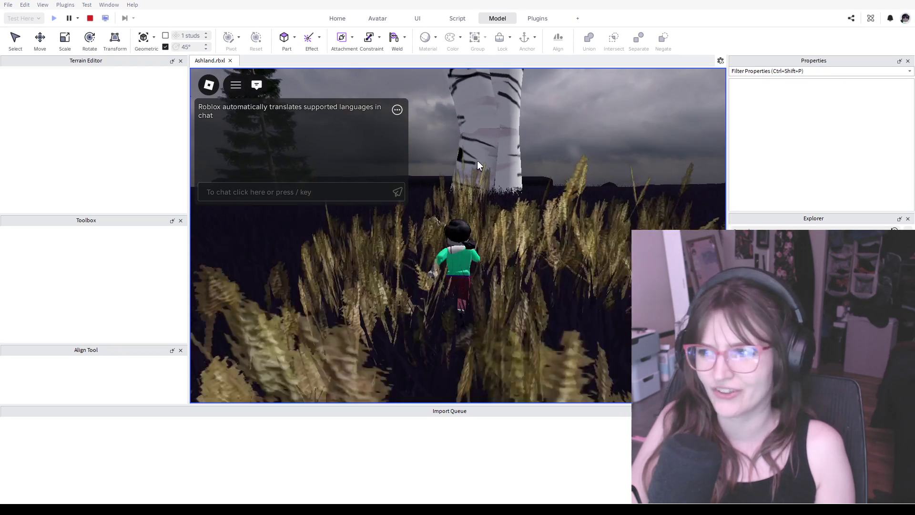
{"action": "key", "text": "w"}
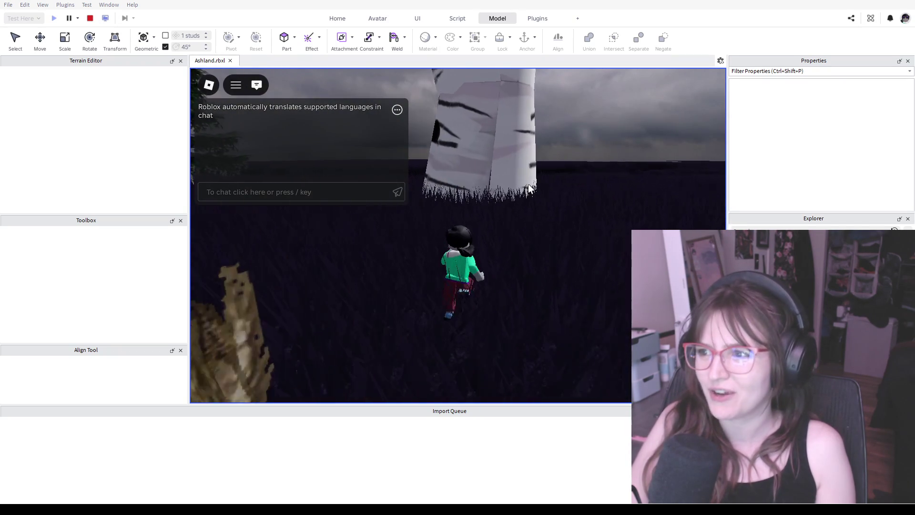
{"action": "key", "text": "w"}
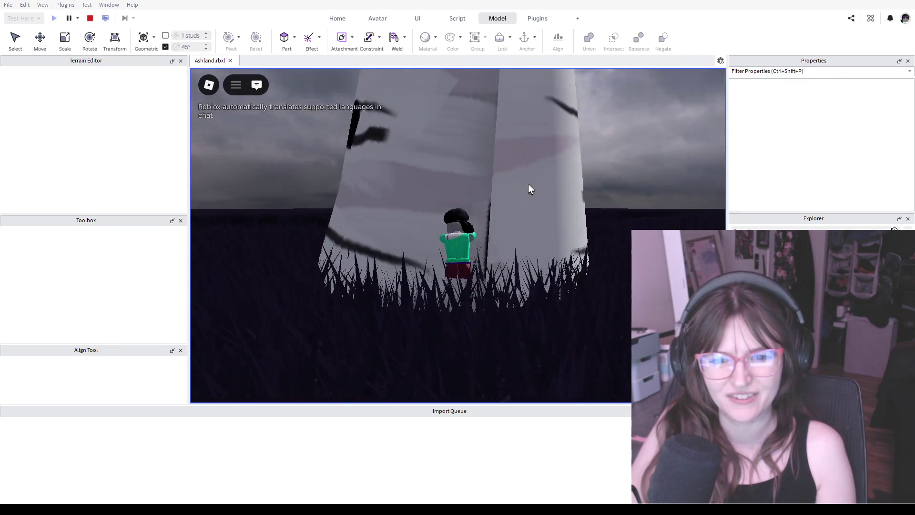
{"action": "key", "text": "w"}
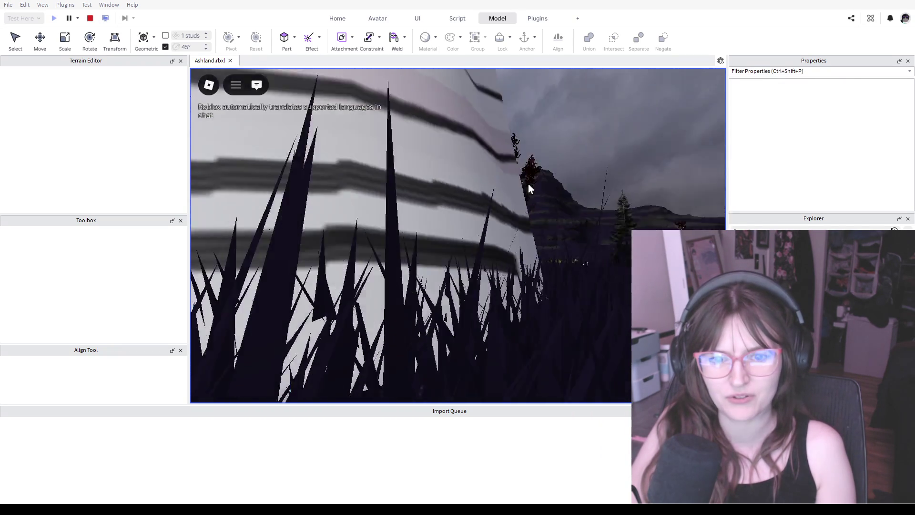
{"action": "key", "text": "w"}
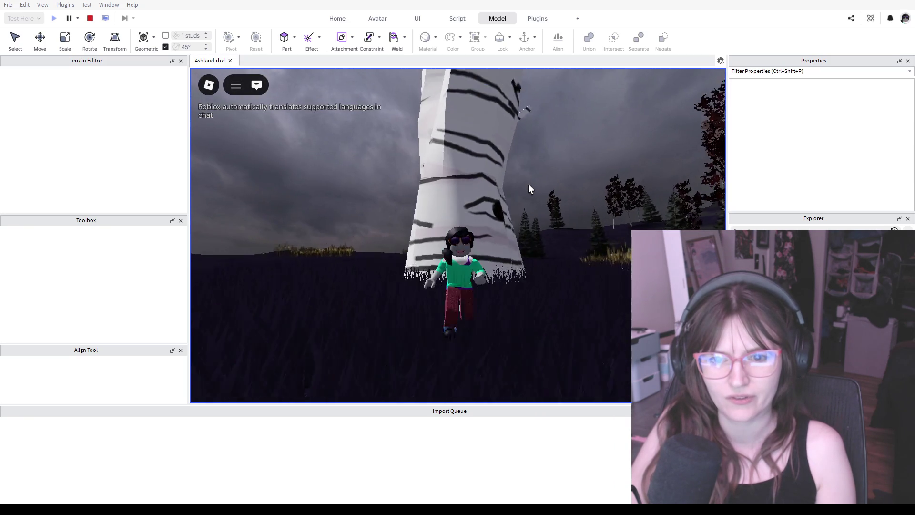
{"action": "key", "text": "w"}
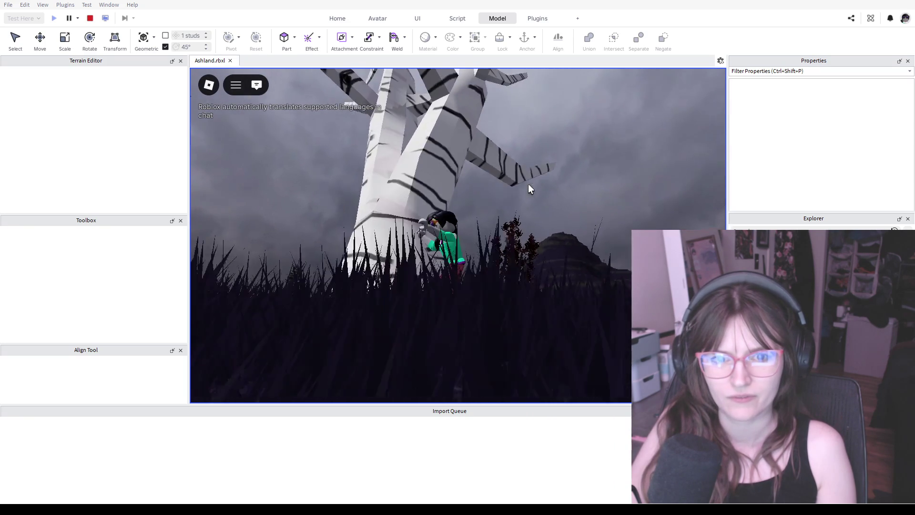
{"action": "key", "text": "w"}
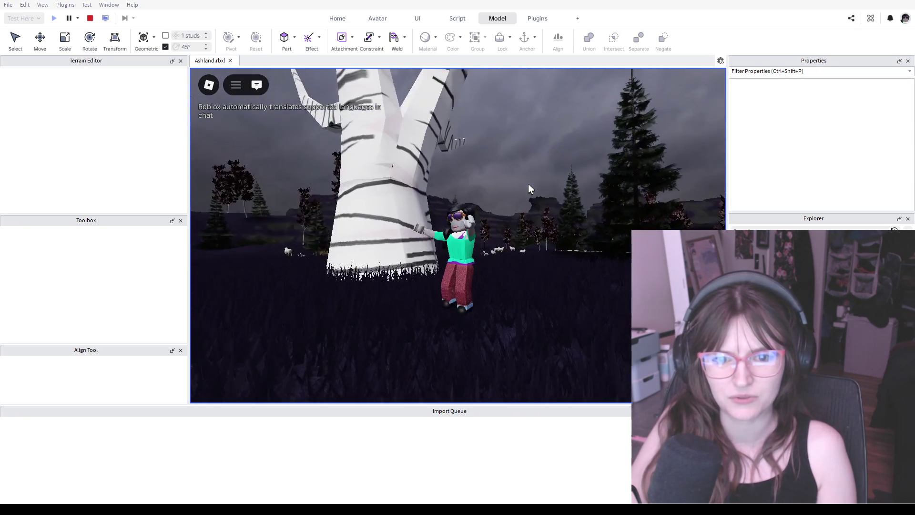
{"action": "key", "text": "s"}
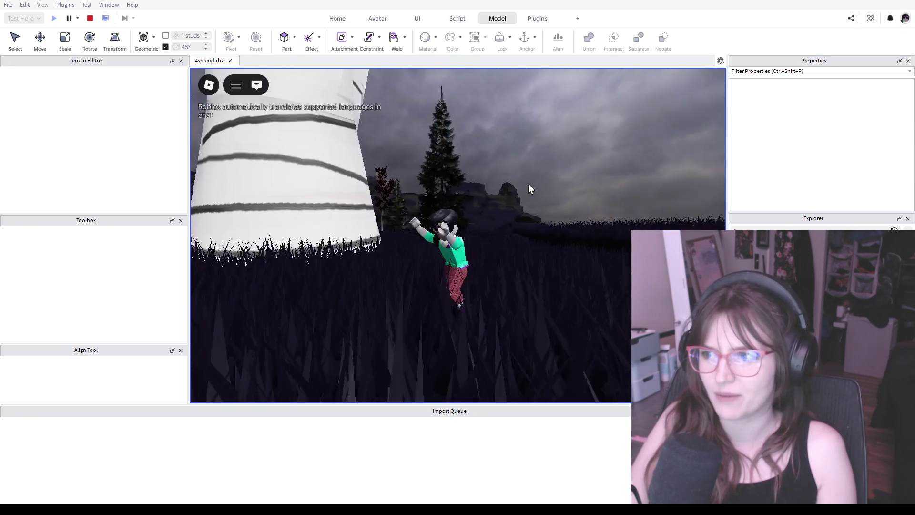
{"action": "key", "text": "s"}
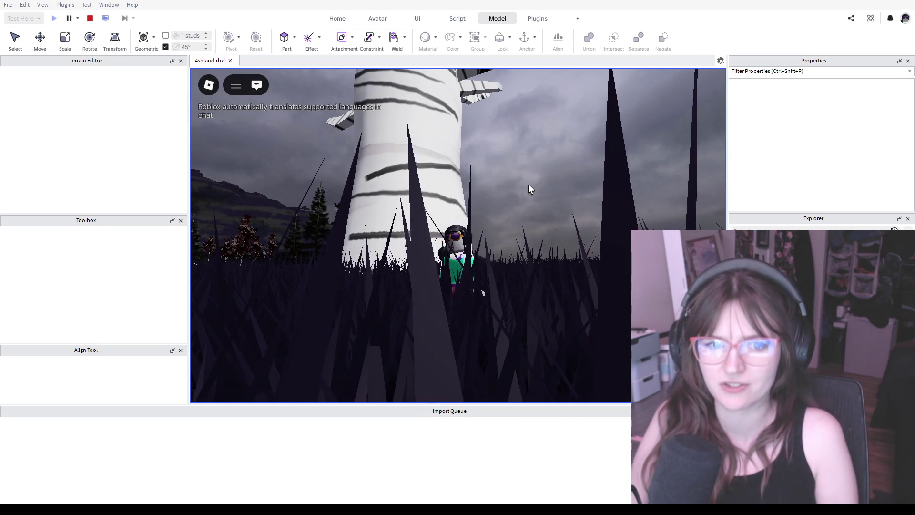
{"action": "key", "text": "d"}
{"action": "key", "text": "s"}
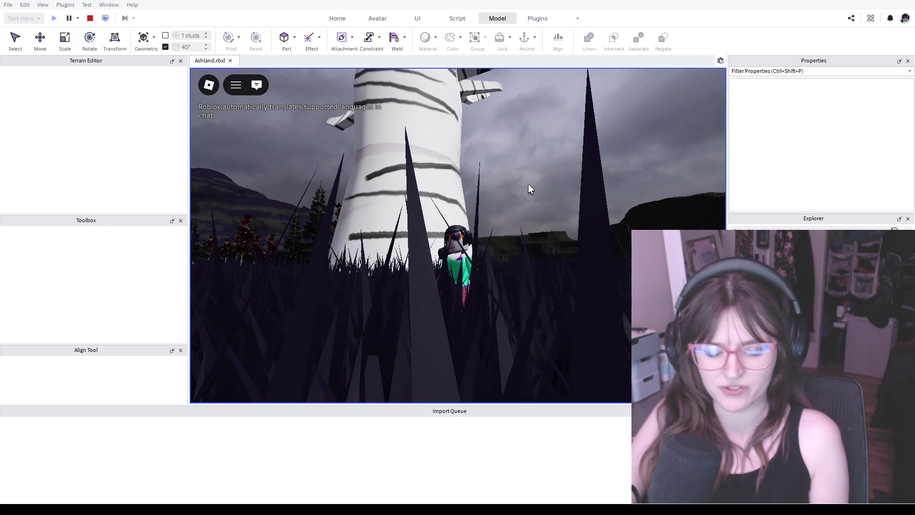
Climb the avatar up the trunk, come down, and run and jump through the grass toward the red-leaved trees
{"action": "key", "text": "w"}
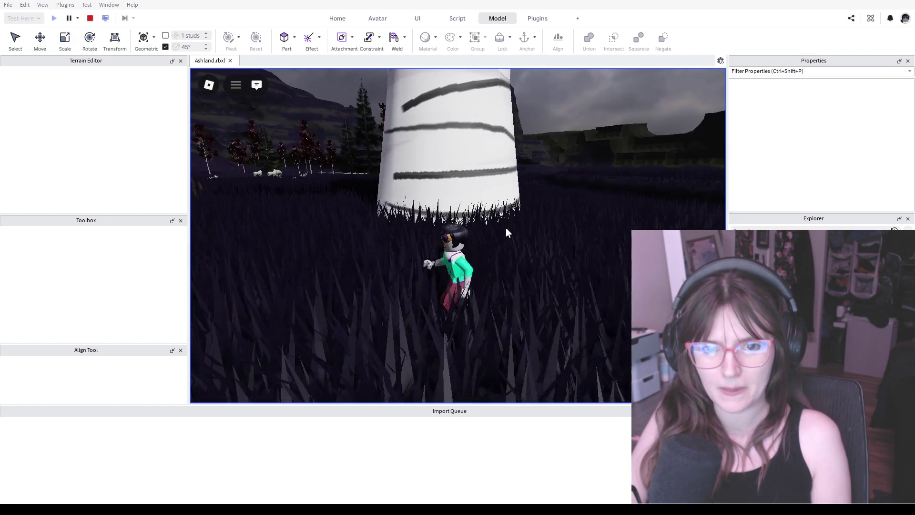
{"action": "key", "text": "s"}
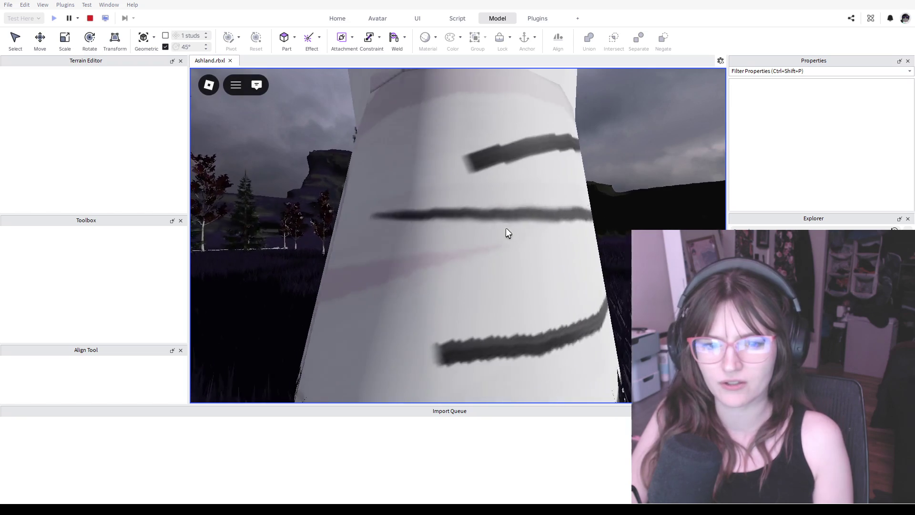
{"action": "key", "text": "a"}
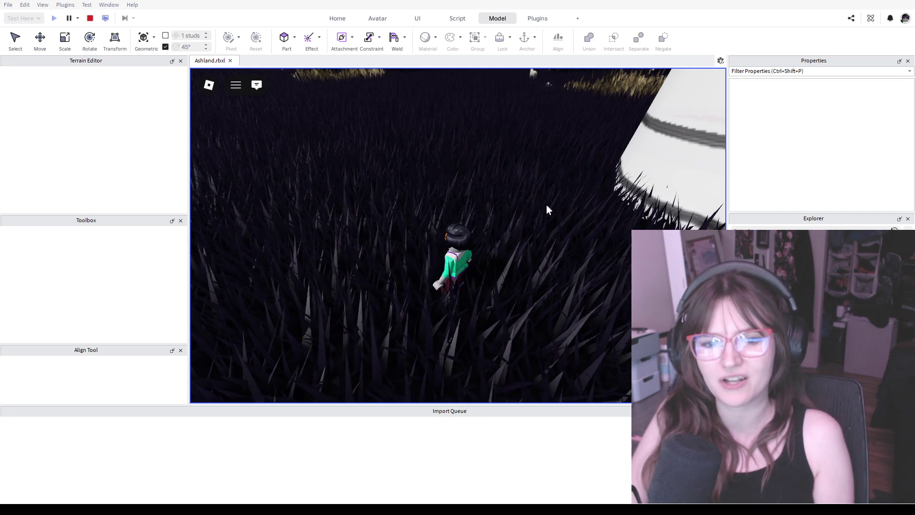
{"action": "right_click_drag", "start_coordinate": [558, 195], "coordinate": [539, 210]}
{"action": "key", "text": "w"}
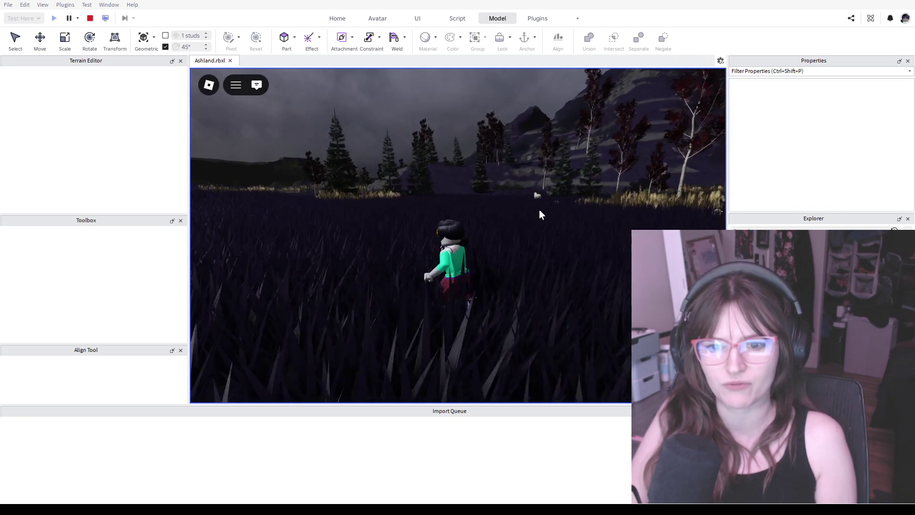
{"action": "key", "text": "space"}
{"action": "right_click_drag", "start_coordinate": [539, 210], "coordinate": [444, 190]}
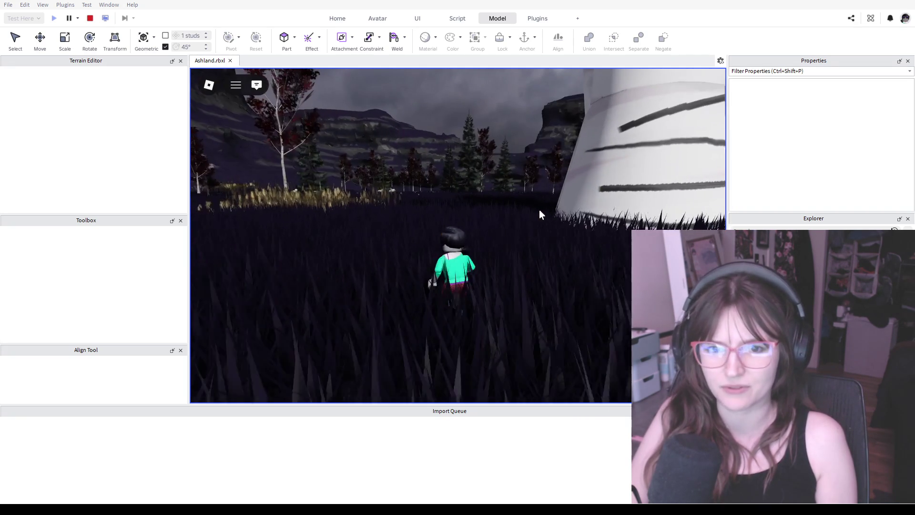
{"action": "mouse_move", "coordinate": [301, 136]}
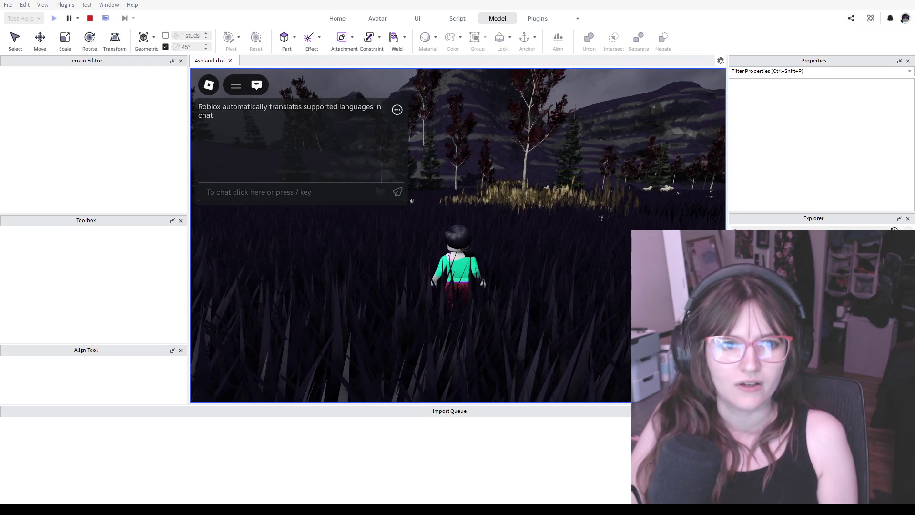
Close the Terrain Editor panel and end the playtest to return to editing
{"action": "left_click", "coordinate": [180, 61]}
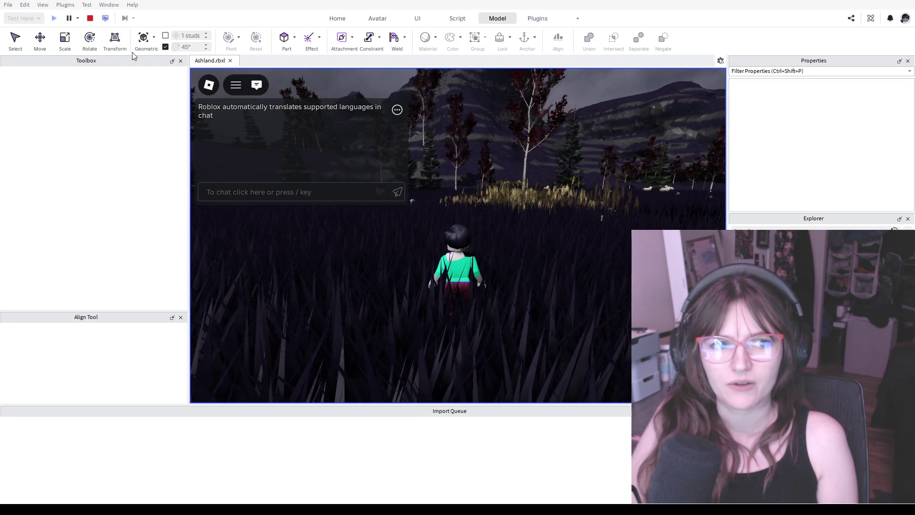
{"action": "left_click", "coordinate": [90, 18]}
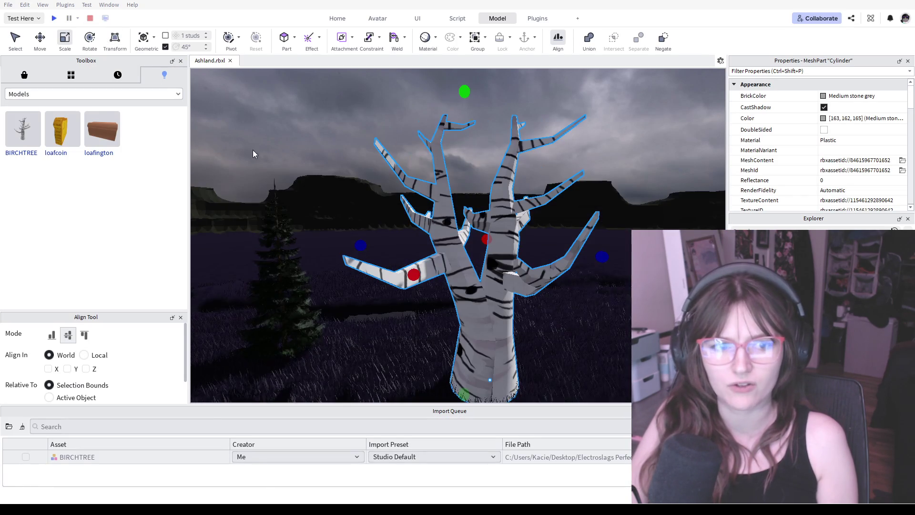
Close the Toolbox and Align Tool panels and turn the view away from the birch tree
{"action": "left_click", "coordinate": [180, 60]}
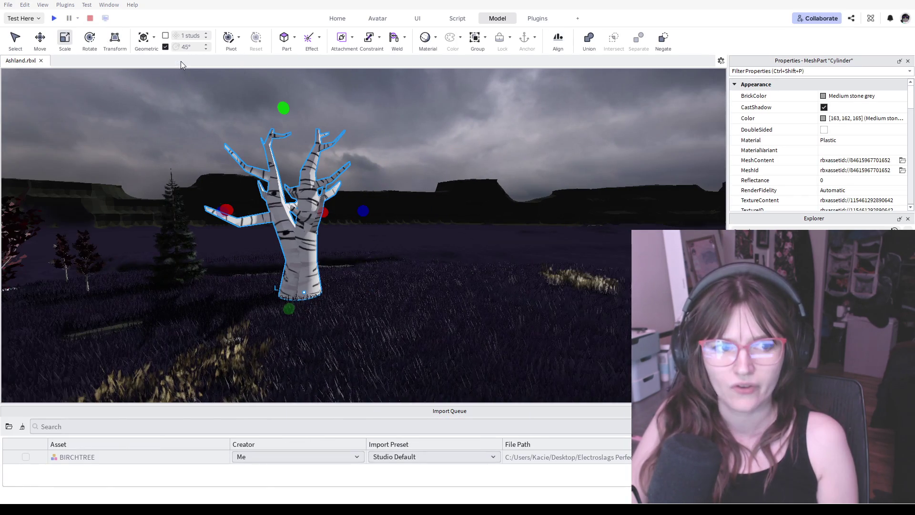
{"action": "mouse_move", "coordinate": [288, 147]}
{"action": "right_mouse_down"}
{"action": "mouse_move", "coordinate": [514, 284]}
{"action": "mouse_move", "coordinate": [486, 243]}
{"action": "mouse_move", "coordinate": [433, 381]}
{"action": "mouse_move", "coordinate": [460, 262]}
{"action": "mouse_move", "coordinate": [399, 277]}
{"action": "mouse_move", "coordinate": [542, 347]}
{"action": "mouse_move", "coordinate": [441, 275]}
{"action": "right_mouse_up"}
{"action": "scroll", "coordinate": [442, 275], "scroll_direction": "up", "scroll_amount": 3}
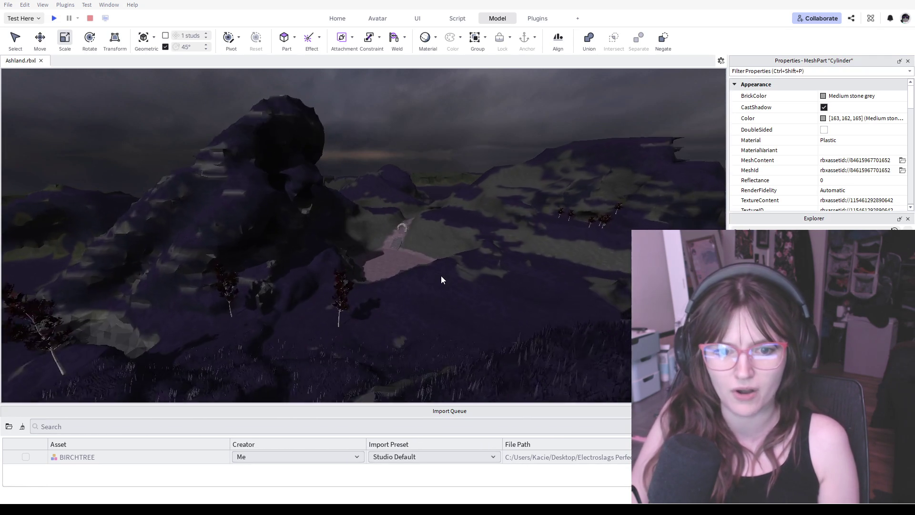
{"action": "scroll", "coordinate": [441, 275], "scroll_direction": "up", "scroll_amount": 3}
{"action": "scroll", "coordinate": [453, 368], "scroll_direction": "up", "scroll_amount": 5}
{"action": "mouse_move", "coordinate": [454, 335]}
{"action": "right_mouse_down"}
{"action": "mouse_move", "coordinate": [414, 325]}
{"action": "mouse_move", "coordinate": [476, 311]}
{"action": "right_mouse_up"}
{"action": "scroll", "coordinate": [458, 312], "scroll_direction": "up", "scroll_amount": 3}
{"action": "scroll", "coordinate": [457, 313], "scroll_direction": "up", "scroll_amount": 5}
{"action": "scroll", "coordinate": [459, 307], "scroll_direction": "up", "scroll_amount": 3}
{"action": "scroll", "coordinate": [474, 310], "scroll_direction": "up", "scroll_amount": 3}
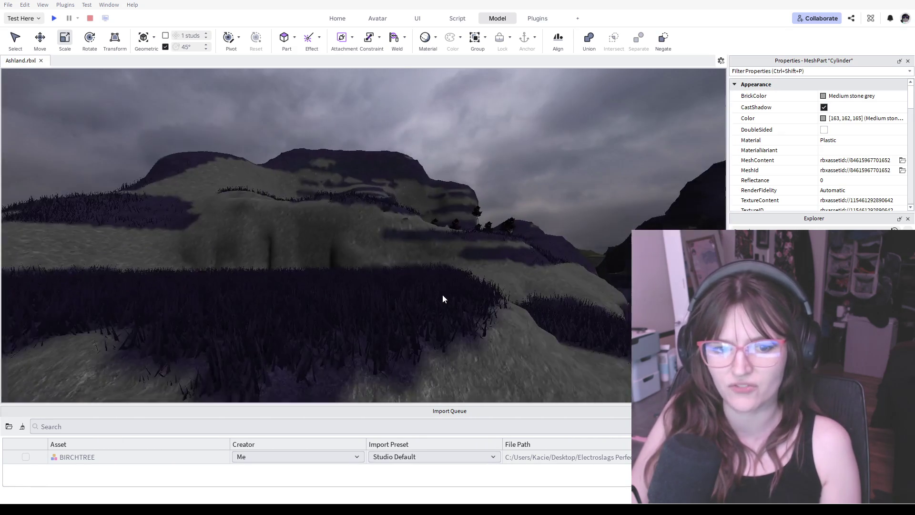
{"action": "middle_click_drag", "start_coordinate": [450, 298], "coordinate": [451, 342]}
{"action": "scroll", "coordinate": [569, 370], "scroll_direction": "up", "scroll_amount": 5}
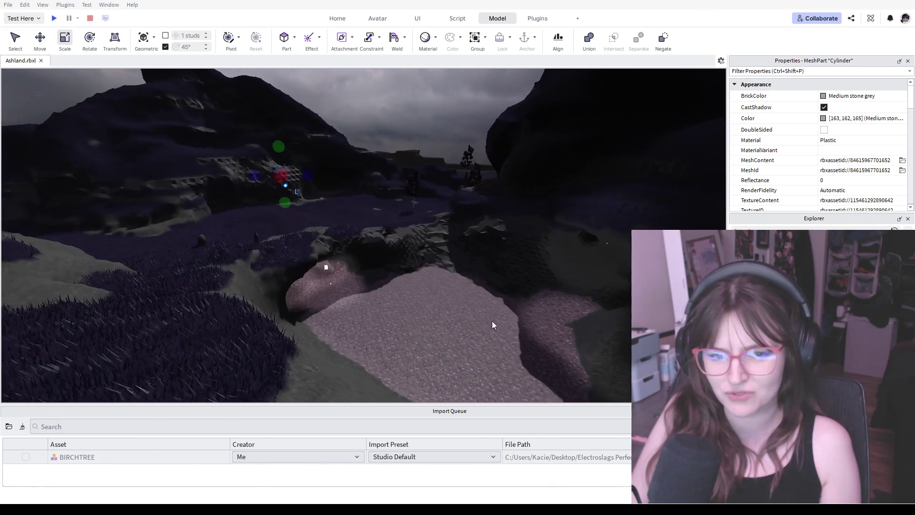
{"action": "mouse_move", "coordinate": [492, 321]}
{"action": "middle_mouse_down"}
{"action": "mouse_move", "coordinate": [465, 328]}
{"action": "mouse_move", "coordinate": [475, 343]}
{"action": "middle_mouse_up"}
{"action": "scroll", "coordinate": [475, 342], "scroll_direction": "down", "scroll_amount": 3}
{"action": "scroll", "coordinate": [475, 342], "scroll_direction": "down", "scroll_amount": 3}
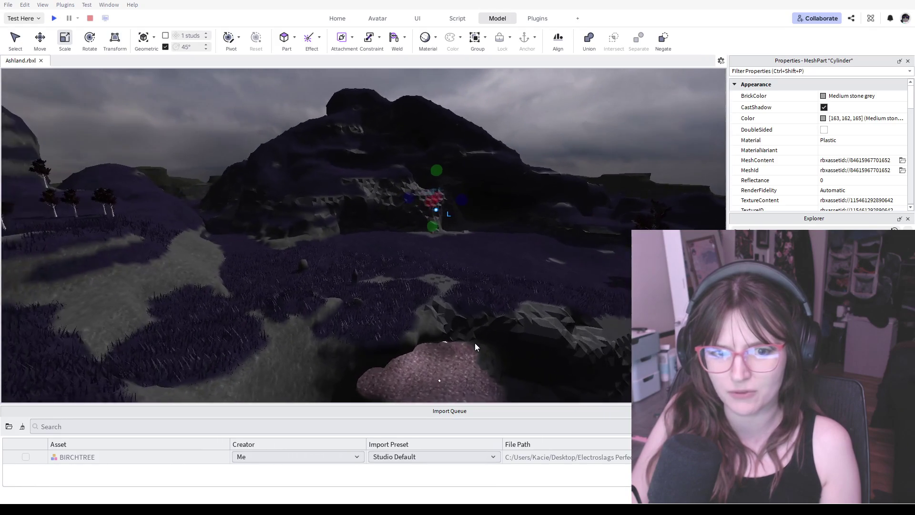
{"action": "scroll", "coordinate": [499, 345], "scroll_direction": "up", "scroll_amount": 5}
{"action": "middle_click_drag", "start_coordinate": [488, 283], "coordinate": [479, 226]}
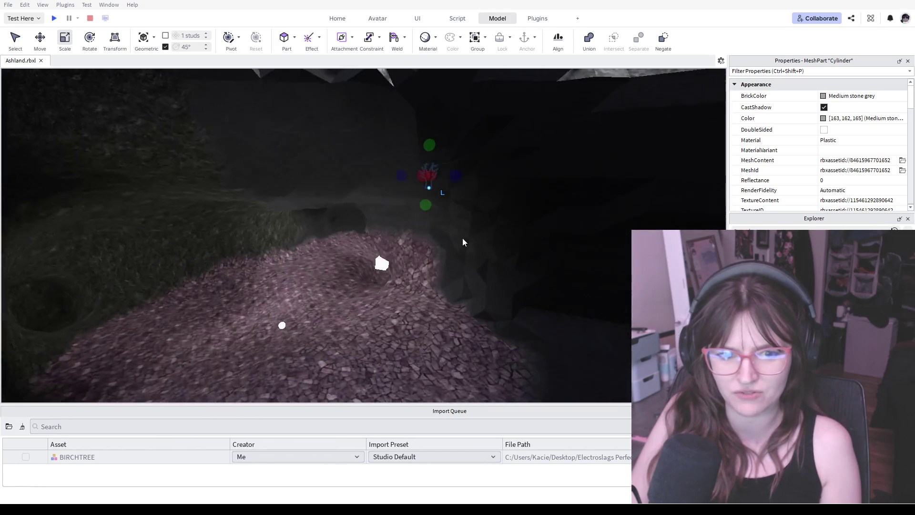
{"action": "scroll", "coordinate": [455, 237], "scroll_direction": "up", "scroll_amount": 3}
{"action": "scroll", "coordinate": [542, 232], "scroll_direction": "up", "scroll_amount": 5}
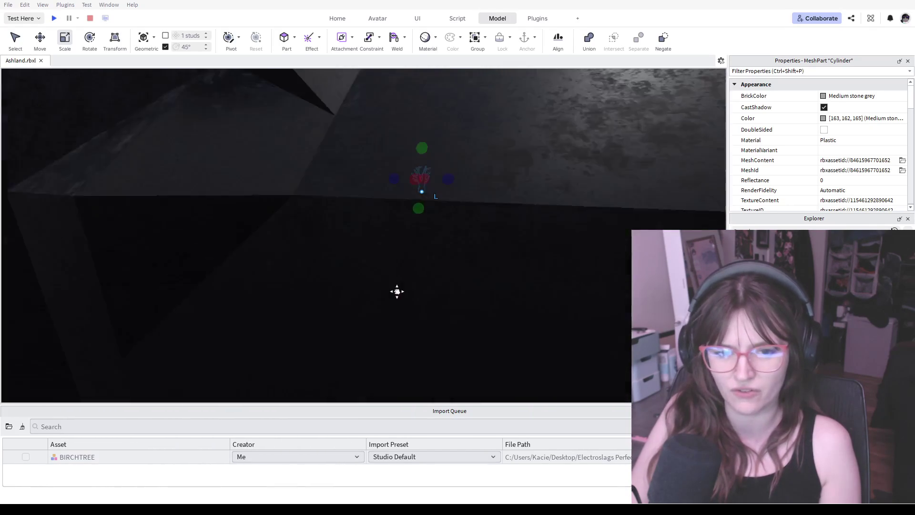
{"action": "middle_click_drag", "start_coordinate": [492, 261], "coordinate": [414, 306]}
{"action": "scroll", "coordinate": [413, 306], "scroll_direction": "down", "scroll_amount": 5}
{"action": "scroll", "coordinate": [442, 287], "scroll_direction": "down", "scroll_amount": 5}
{"action": "scroll", "coordinate": [434, 259], "scroll_direction": "down", "scroll_amount": 3}
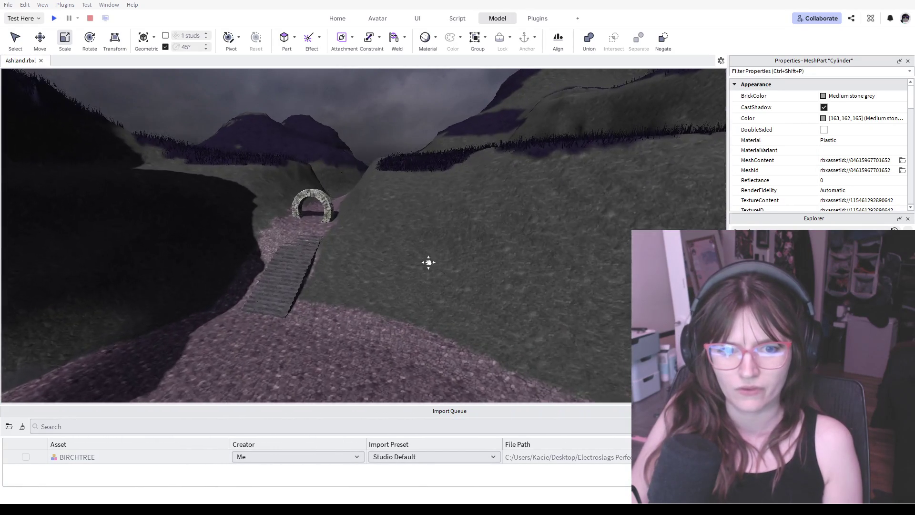
{"action": "middle_click_drag", "start_coordinate": [434, 260], "coordinate": [364, 318]}
{"action": "scroll", "coordinate": [427, 291], "scroll_direction": "up", "scroll_amount": 5}
{"action": "scroll", "coordinate": [424, 291], "scroll_direction": "up", "scroll_amount": 5}
{"action": "mouse_move", "coordinate": [424, 291]}
{"action": "middle_mouse_down"}
{"action": "mouse_move", "coordinate": [506, 289]}
{"action": "mouse_move", "coordinate": [417, 302]}
{"action": "middle_mouse_up"}
{"action": "scroll", "coordinate": [417, 297], "scroll_direction": "up", "scroll_amount": 5}
{"action": "scroll", "coordinate": [417, 298], "scroll_direction": "up", "scroll_amount": 5}
{"action": "scroll", "coordinate": [416, 298], "scroll_direction": "up", "scroll_amount": 5}
{"action": "scroll", "coordinate": [417, 297], "scroll_direction": "up", "scroll_amount": 5}
{"action": "mouse_move", "coordinate": [431, 289]}
{"action": "middle_mouse_down"}
{"action": "mouse_move", "coordinate": [337, 227]}
{"action": "mouse_move", "coordinate": [334, 240]}
{"action": "middle_mouse_up"}
{"action": "scroll", "coordinate": [334, 239], "scroll_direction": "down", "scroll_amount": 5}
{"action": "scroll", "coordinate": [333, 240], "scroll_direction": "up", "scroll_amount": 5}
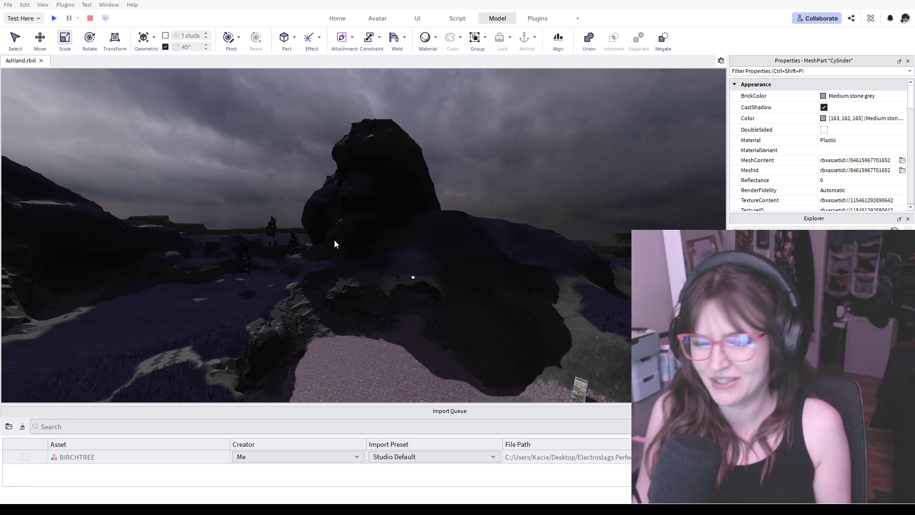
Fly the camera around the dark rock to view the stone arch, path and grassy slope
{"action": "key", "text": "w"}
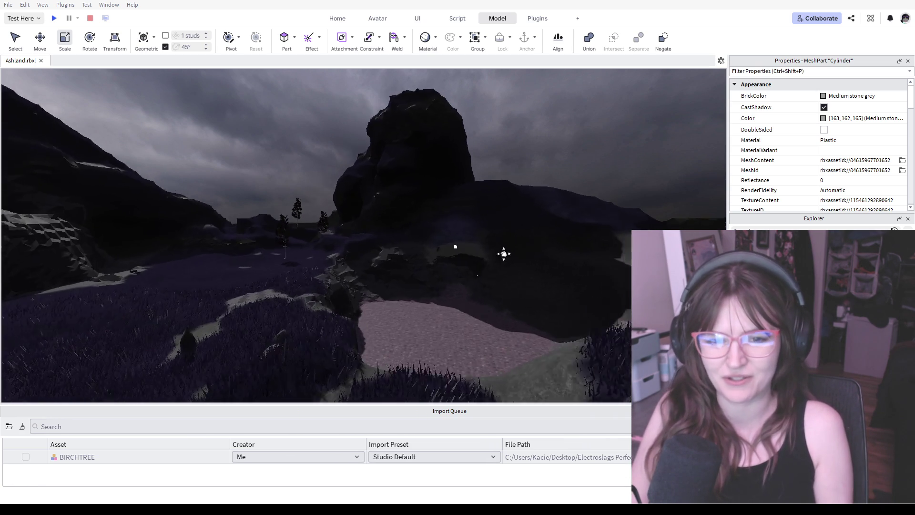
{"action": "right_click_drag", "start_coordinate": [514, 248], "coordinate": [460, 292]}
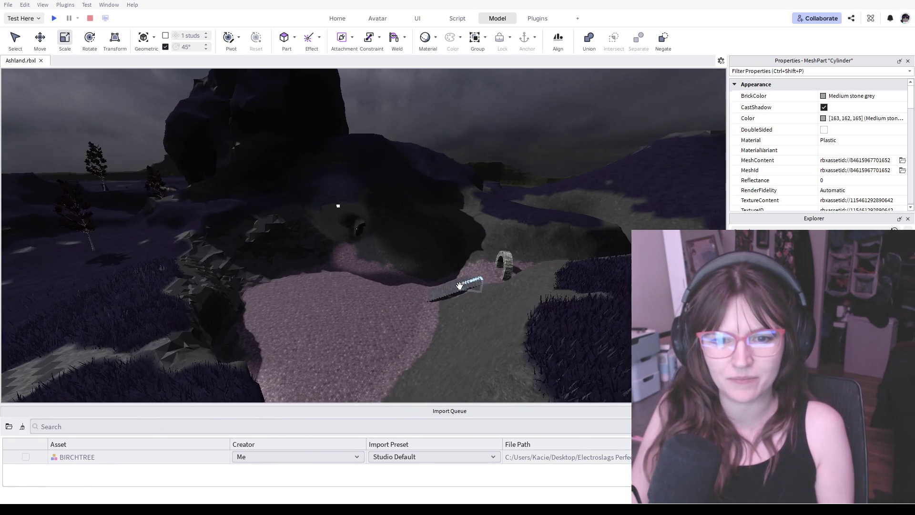
{"action": "key", "text": "s"}
{"action": "right_click_drag", "start_coordinate": [415, 293], "coordinate": [416, 292]}
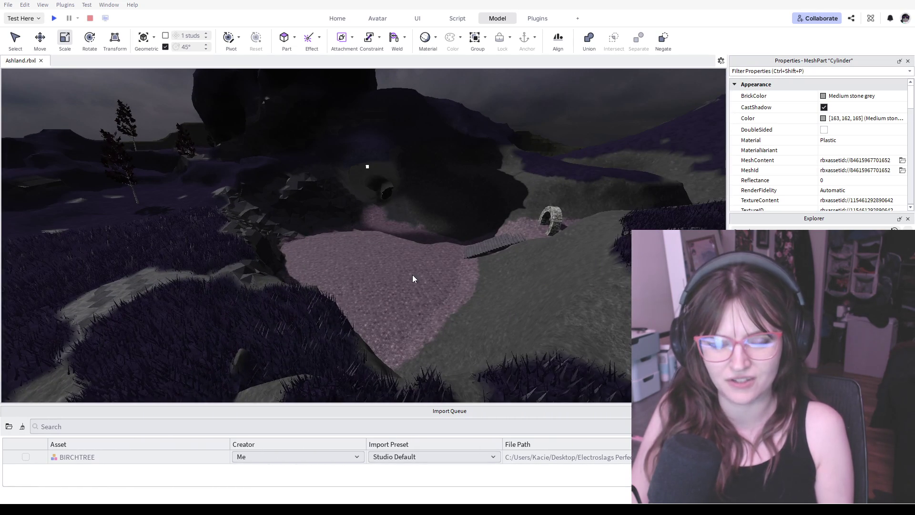
{"action": "right_click_drag", "start_coordinate": [360, 236], "coordinate": [372, 272]}
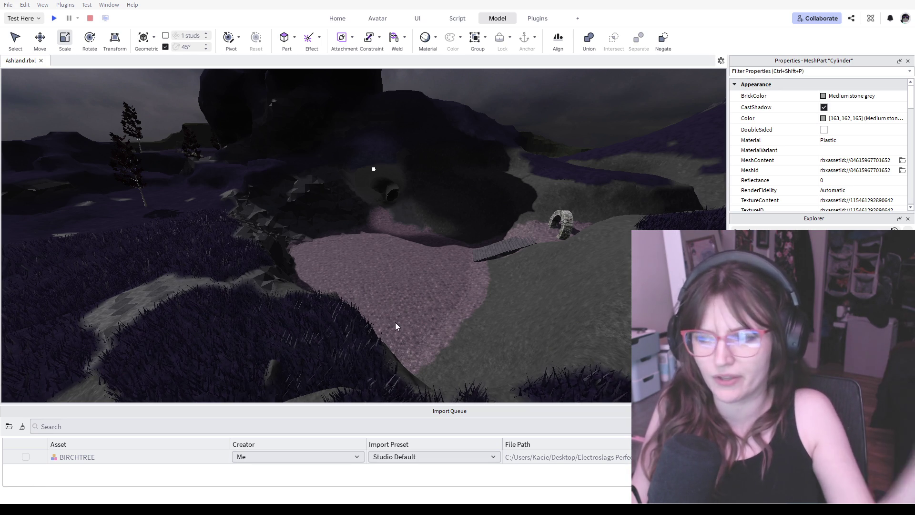
{"action": "right_click_drag", "start_coordinate": [395, 326], "coordinate": [476, 266]}
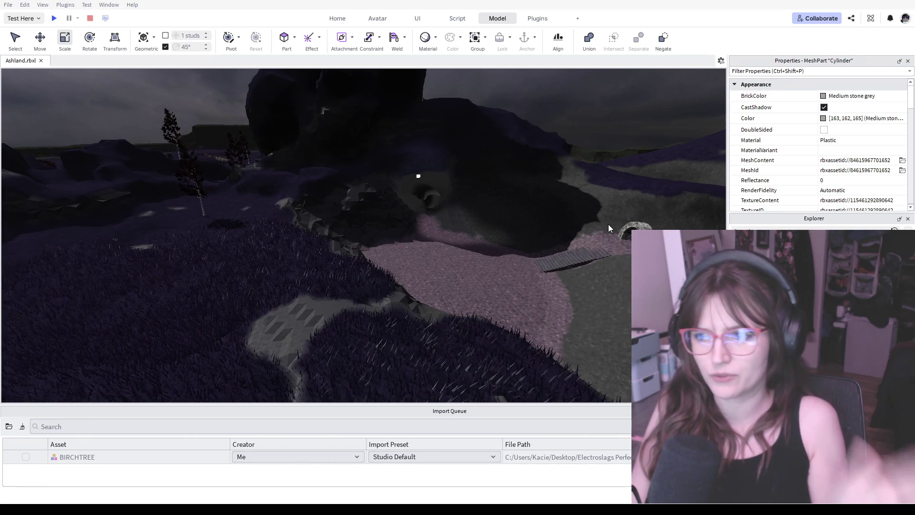
Fly over the hills and along the pink path past the dark rock, then back out of the rocky area
{"action": "right_click_drag", "start_coordinate": [511, 257], "coordinate": [501, 255]}
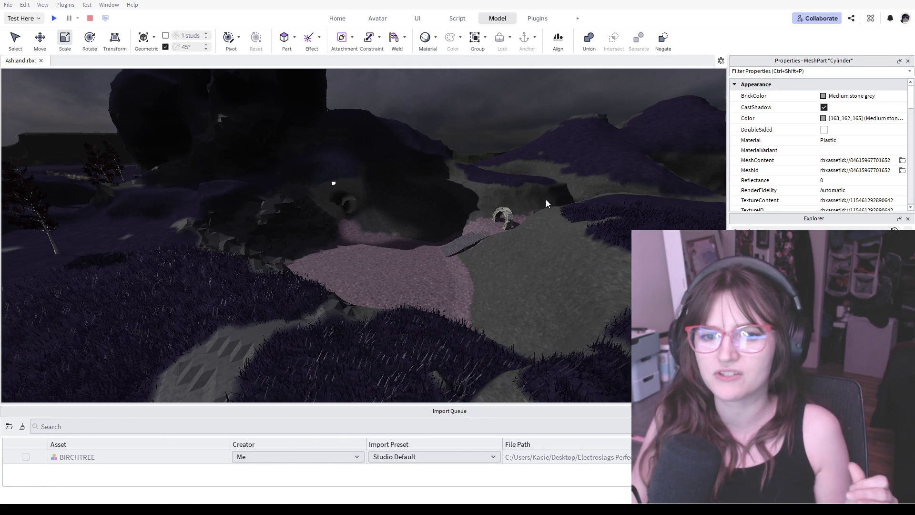
{"action": "right_click_drag", "start_coordinate": [545, 203], "coordinate": [257, 199]}
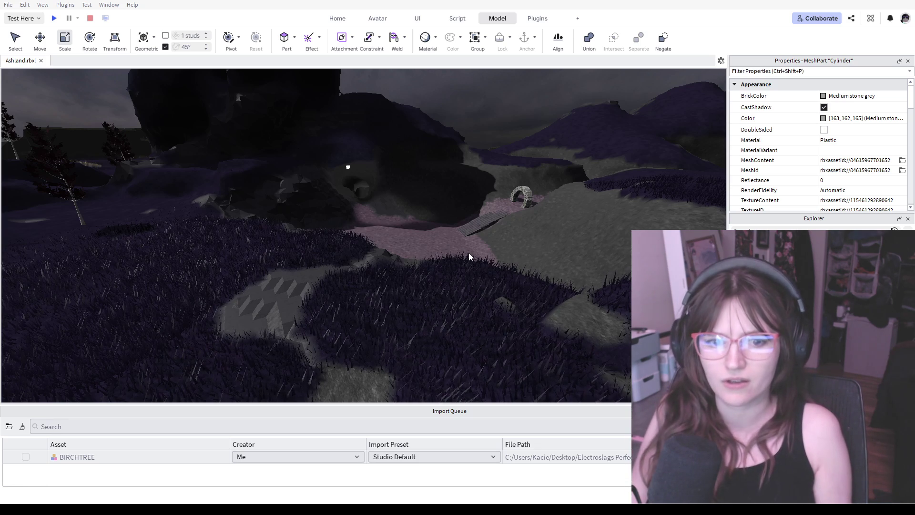
{"action": "key", "text": "w"}
{"action": "mouse_move", "coordinate": [468, 252]}
{"action": "right_mouse_down"}
{"action": "mouse_move", "coordinate": [475, 278]}
{"action": "mouse_move", "coordinate": [380, 248]}
{"action": "mouse_move", "coordinate": [343, 157]}
{"action": "mouse_move", "coordinate": [276, 248]}
{"action": "right_mouse_up"}
{"action": "key", "text": "w"}
{"action": "key", "text": "w"}
{"action": "key", "text": "w"}
{"action": "key", "text": "w"}
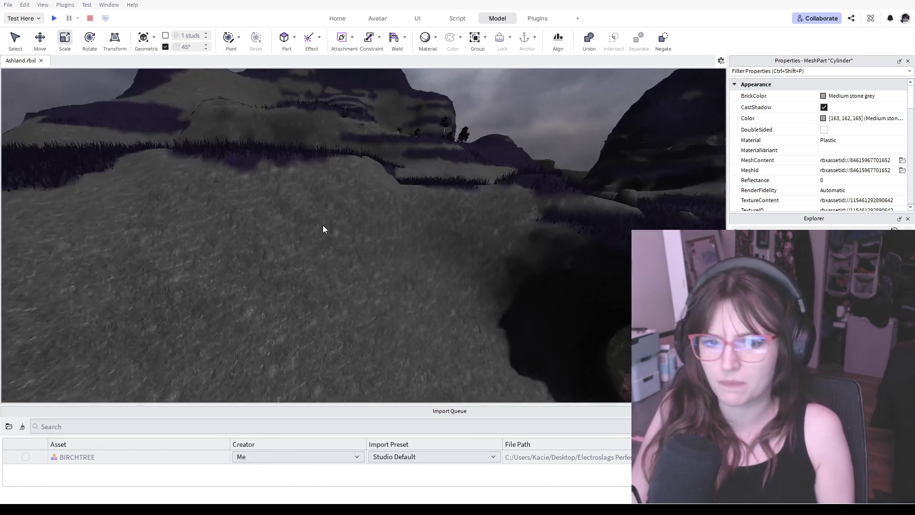
{"action": "key", "text": "s"}
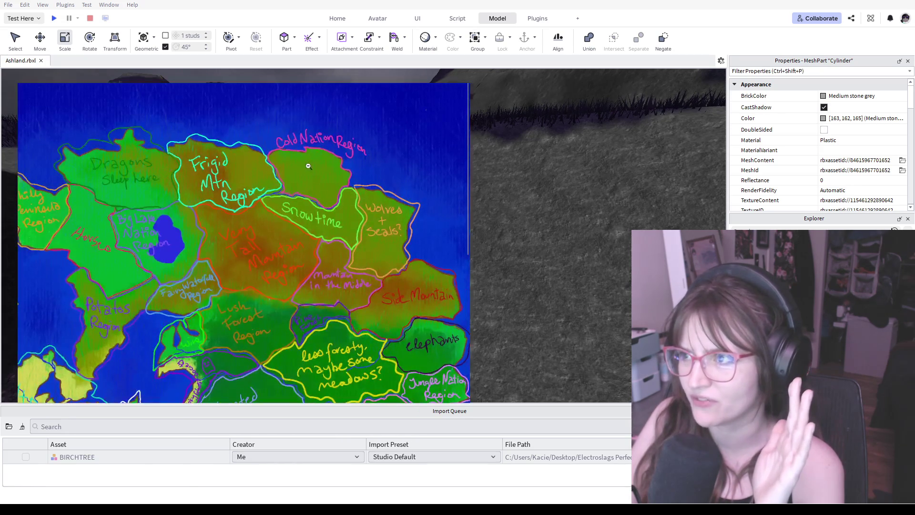
{"action": "scroll", "coordinate": [285, 224], "scroll_direction": "down", "scroll_amount": 2}
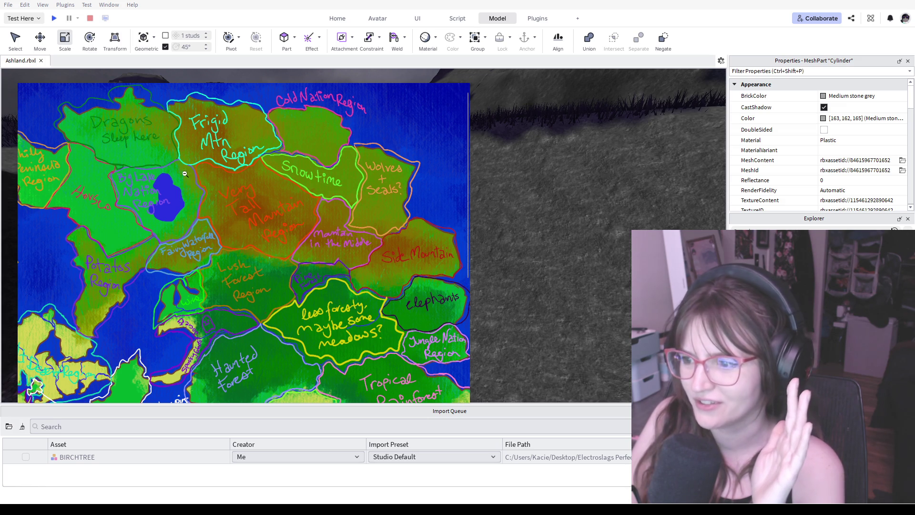
{"action": "scroll", "coordinate": [144, 143], "scroll_direction": "right", "scroll_amount": 2}
{"action": "scroll", "coordinate": [107, 143], "scroll_direction": "down", "scroll_amount": 2}
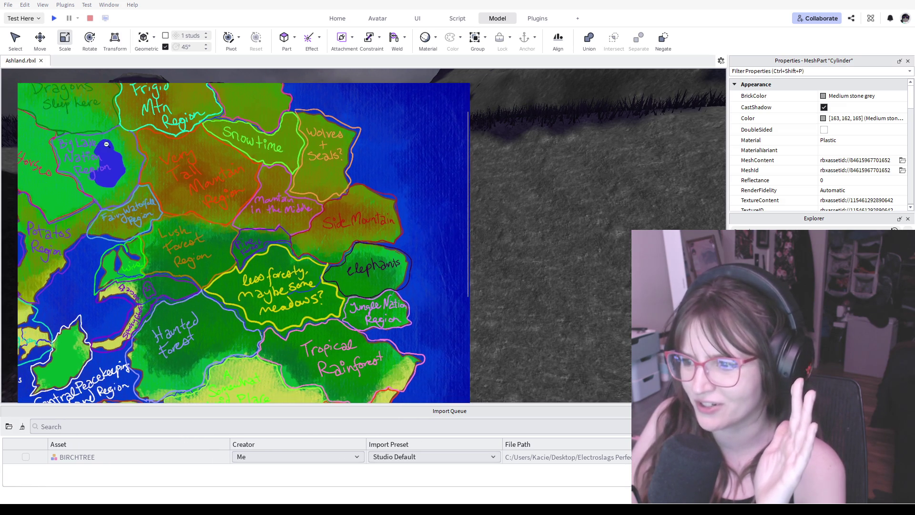
{"action": "scroll", "coordinate": [49, 158], "scroll_direction": "left", "scroll_amount": 2}
{"action": "scroll", "coordinate": [109, 166], "scroll_direction": "left", "scroll_amount": 3}
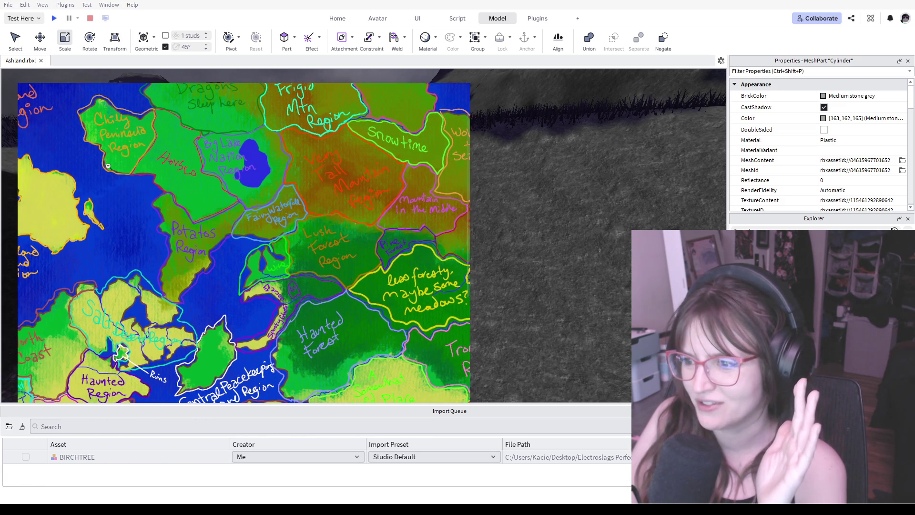
{"action": "scroll", "coordinate": [180, 172], "scroll_direction": "right", "scroll_amount": 1}
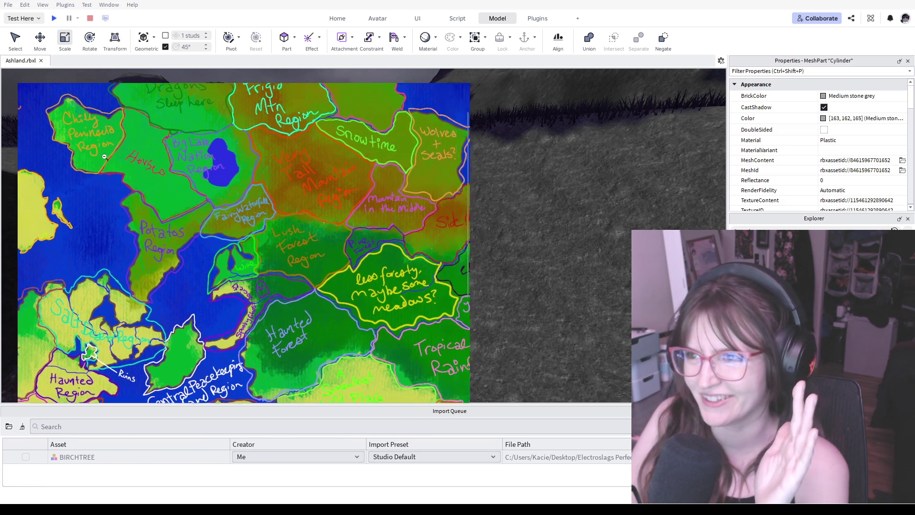
{"action": "scroll", "coordinate": [144, 164], "scroll_direction": "right", "scroll_amount": 3}
{"action": "scroll", "coordinate": [27, 146], "scroll_direction": "left", "scroll_amount": 6}
{"action": "scroll", "coordinate": [26, 145], "scroll_direction": "left", "scroll_amount": 6}
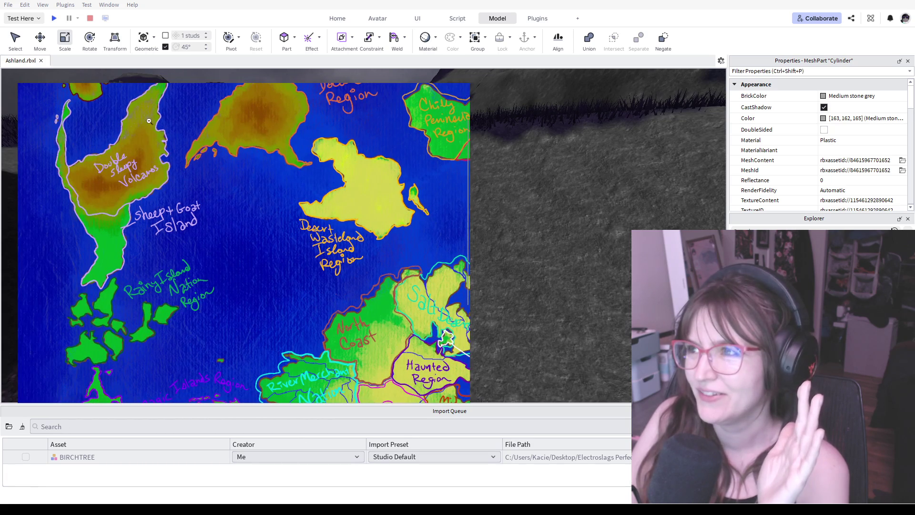
{"action": "scroll", "coordinate": [179, 125], "scroll_direction": "up", "scroll_amount": 1}
{"action": "scroll", "coordinate": [179, 125], "scroll_direction": "up", "scroll_amount": 2}
{"action": "scroll", "coordinate": [140, 121], "scroll_direction": "down", "scroll_amount": 2}
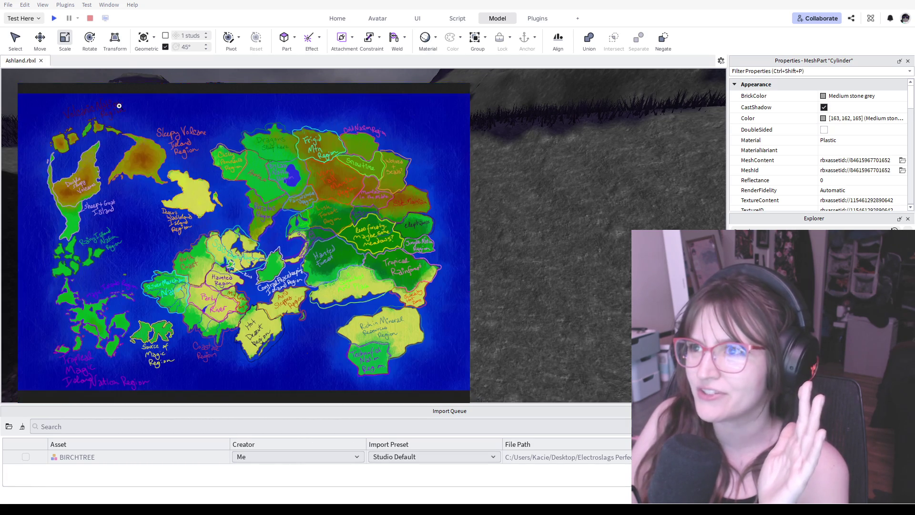
{"action": "scroll", "coordinate": [117, 116], "scroll_direction": "up", "scroll_amount": 2}
{"action": "scroll", "coordinate": [128, 125], "scroll_direction": "left", "scroll_amount": 1}
{"action": "scroll", "coordinate": [119, 106], "scroll_direction": "up", "scroll_amount": 1}
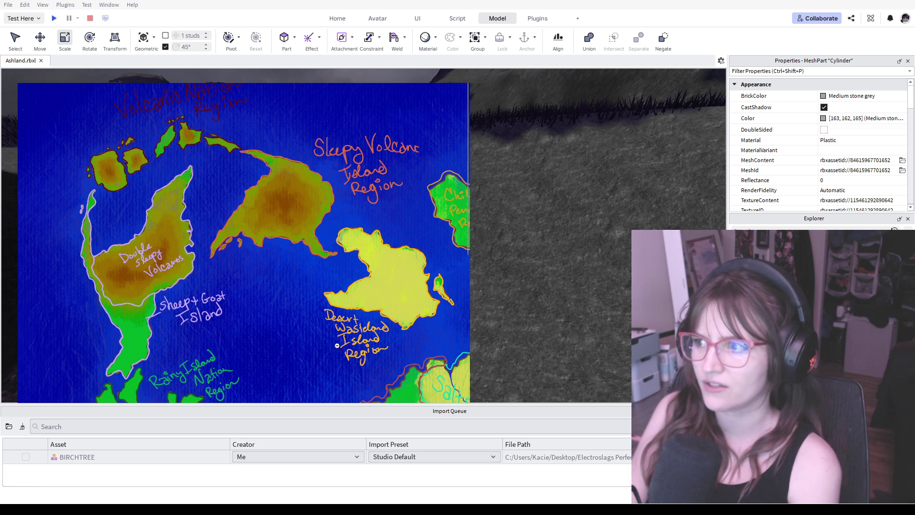
{"action": "scroll", "coordinate": [306, 353], "scroll_direction": "down", "scroll_amount": 5}
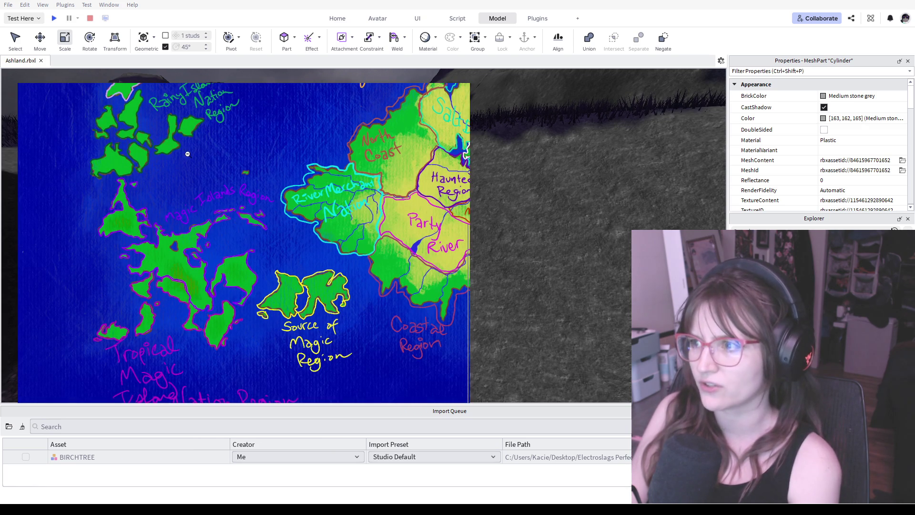
{"action": "scroll", "coordinate": [262, 170], "scroll_direction": "up", "scroll_amount": 3}
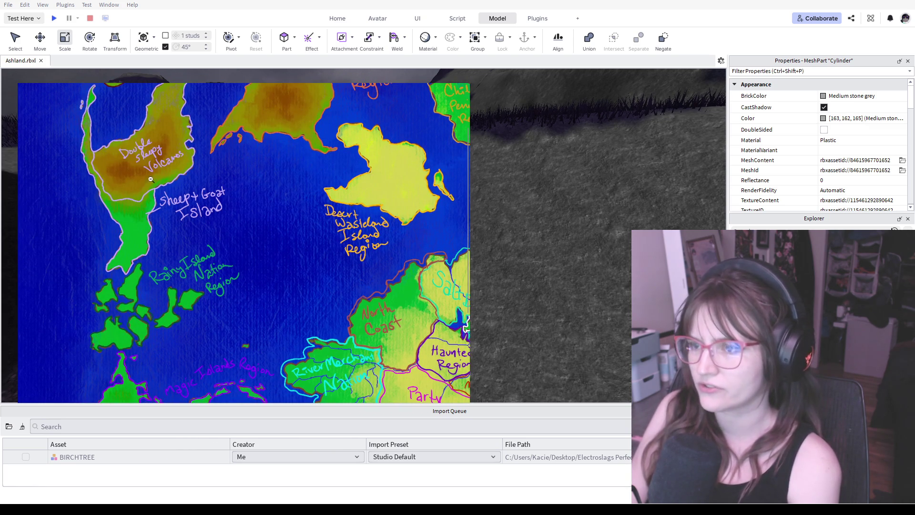
{"action": "scroll", "coordinate": [315, 194], "scroll_direction": "up", "scroll_amount": 2}
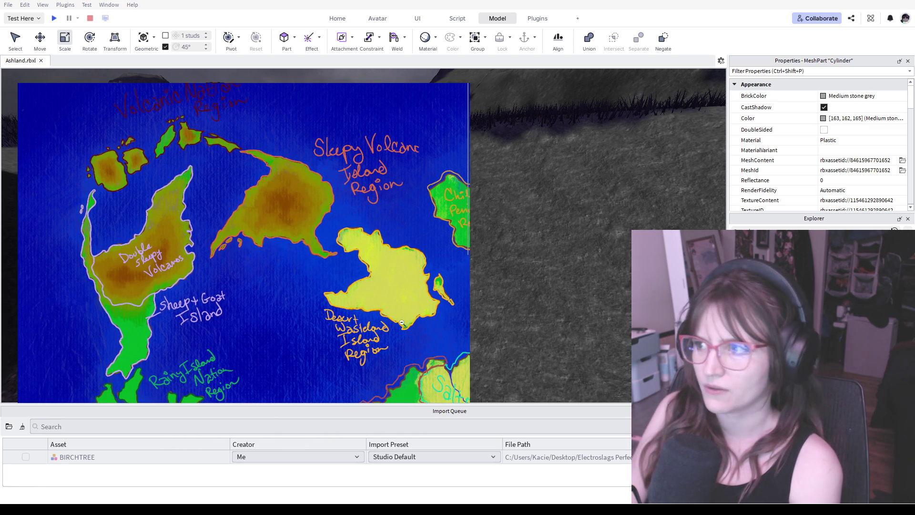
{"action": "scroll", "coordinate": [375, 312], "scroll_direction": "down", "scroll_amount": 3}
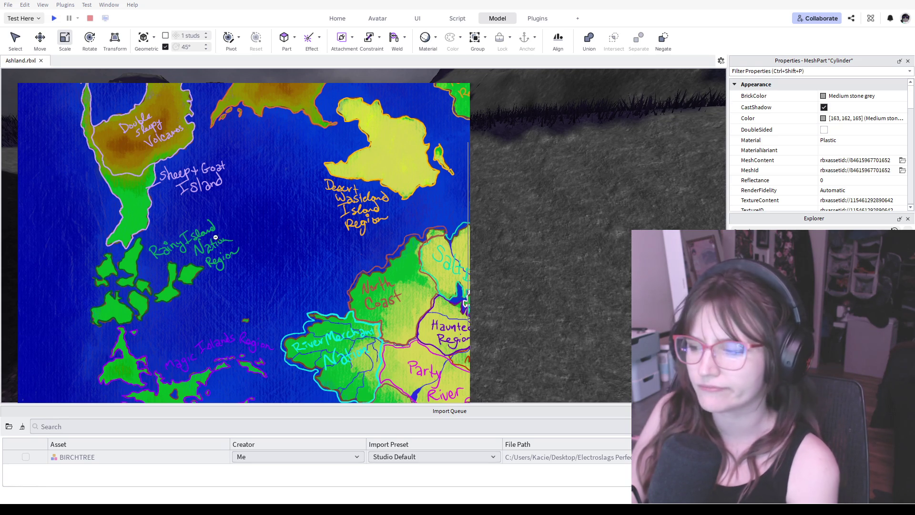
{"action": "scroll", "coordinate": [220, 193], "scroll_direction": "down", "scroll_amount": 1}
{"action": "scroll", "coordinate": [242, 145], "scroll_direction": "up", "scroll_amount": 4}
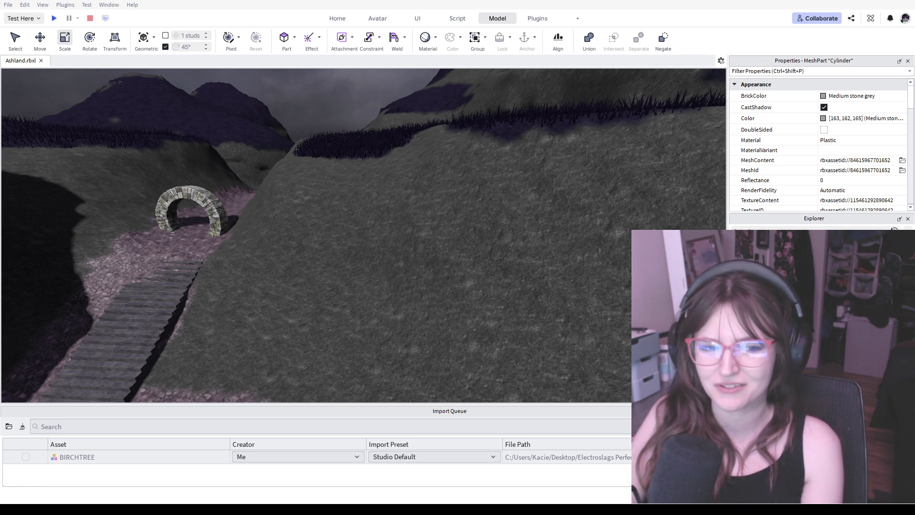
Fly through the stone arch and along the cobbled corridor toward the cave wall
{"action": "key", "text": "w"}
{"action": "right_click_drag", "start_coordinate": [625, 147], "coordinate": [599, 168]}
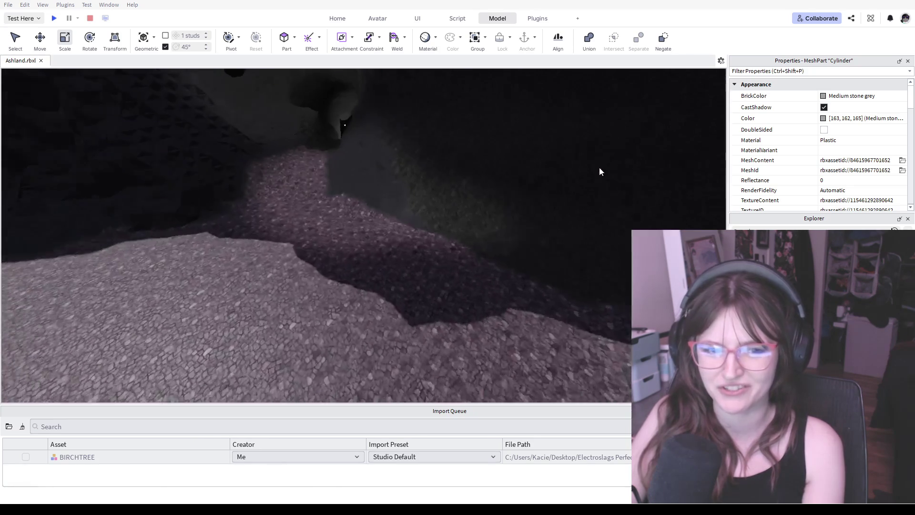
{"action": "key", "text": "s"}
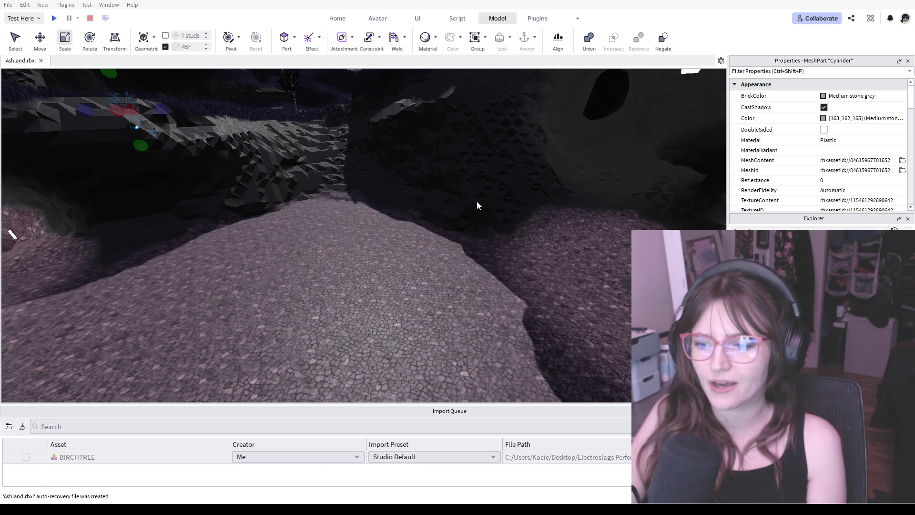
{"action": "mouse_move", "coordinate": [448, 245]}
{"action": "right_mouse_down"}
{"action": "mouse_move", "coordinate": [513, 242]}
{"action": "mouse_move", "coordinate": [521, 231]}
{"action": "mouse_move", "coordinate": [507, 233]}
{"action": "right_mouse_up"}
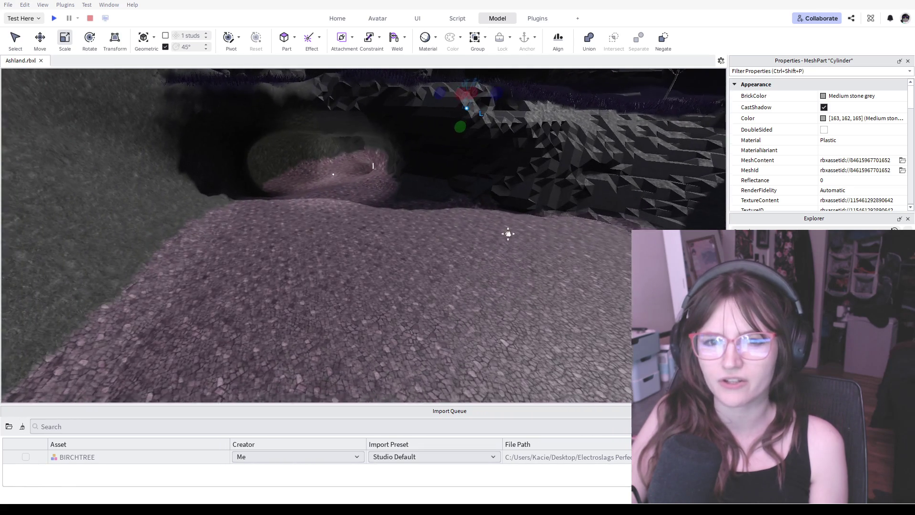
{"action": "right_click_drag", "start_coordinate": [508, 234], "coordinate": [505, 230]}
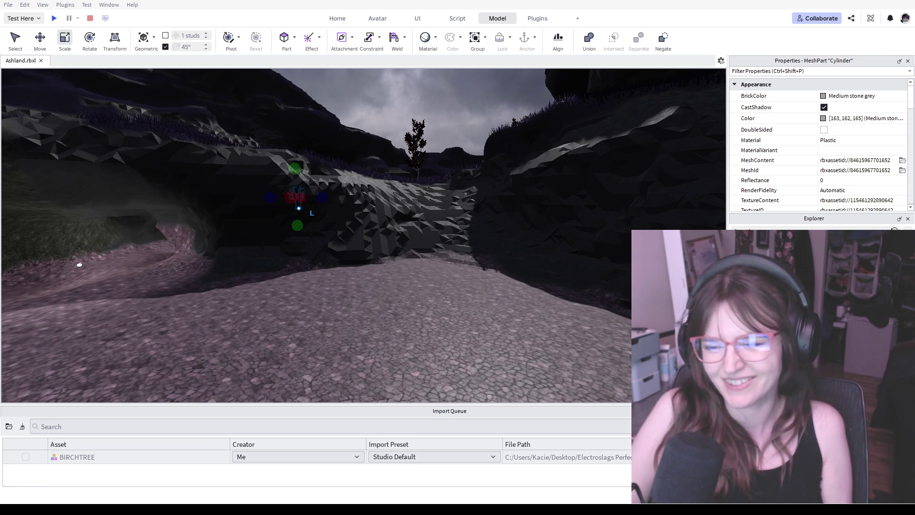
Fly toward the hills and arch, drop to ground level and enter the cave
{"action": "key", "text": "w"}
{"action": "right_click_drag", "start_coordinate": [415, 246], "coordinate": [416, 245]}
{"action": "key", "text": "w"}
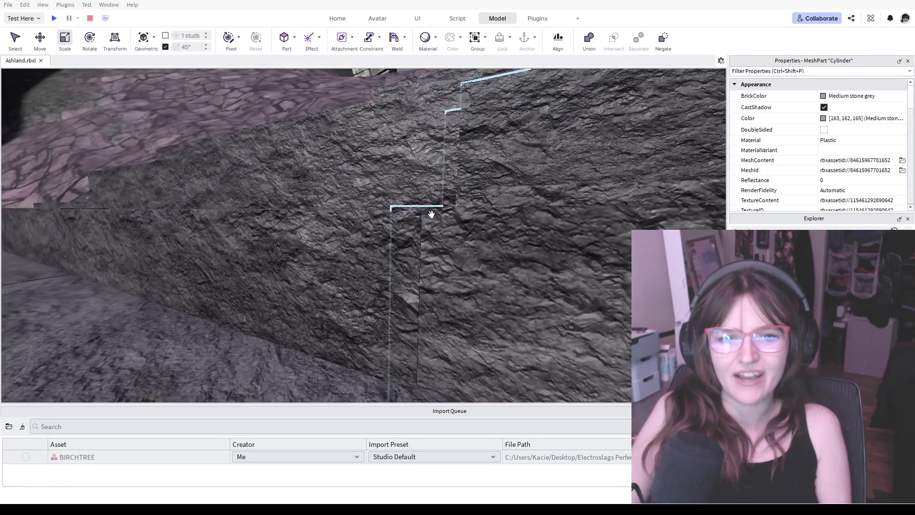
{"action": "key", "text": "s"}
{"action": "mouse_move", "coordinate": [431, 213]}
{"action": "right_mouse_down"}
{"action": "mouse_move", "coordinate": [467, 209]}
{"action": "mouse_move", "coordinate": [468, 191]}
{"action": "right_mouse_up"}
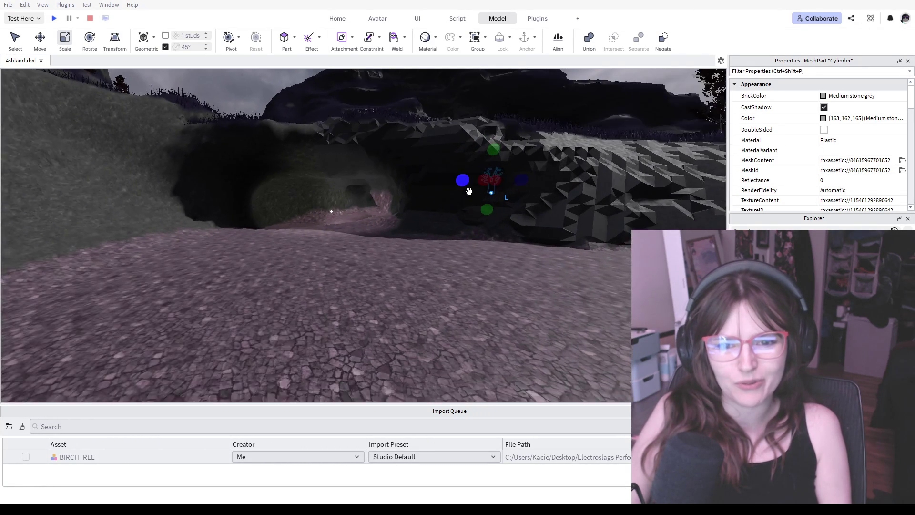
{"action": "key", "text": "w"}
Look around the cave interior, then fly to the stone arch and pull back to see it whole
{"action": "right_click_drag", "start_coordinate": [454, 282], "coordinate": [454, 283]}
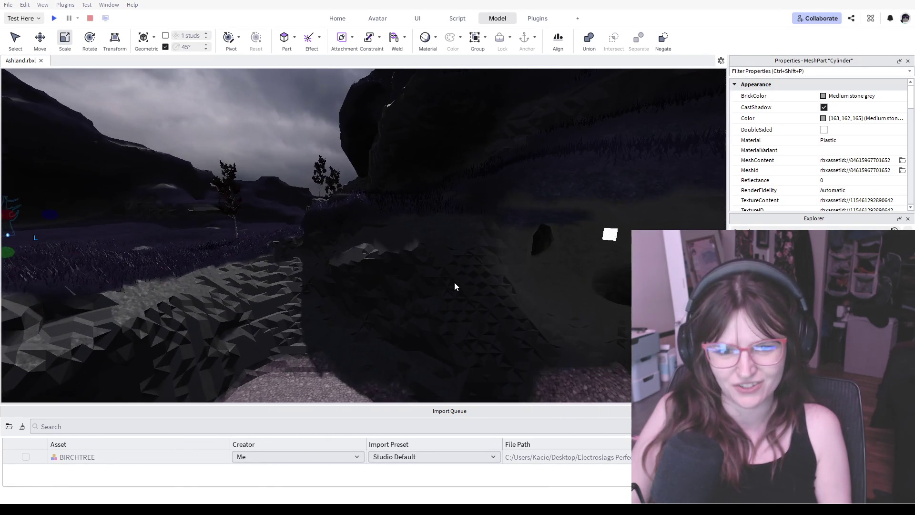
{"action": "mouse_move", "coordinate": [462, 242]}
{"action": "right_mouse_down"}
{"action": "mouse_move", "coordinate": [442, 260]}
{"action": "mouse_move", "coordinate": [439, 254]}
{"action": "right_mouse_up"}
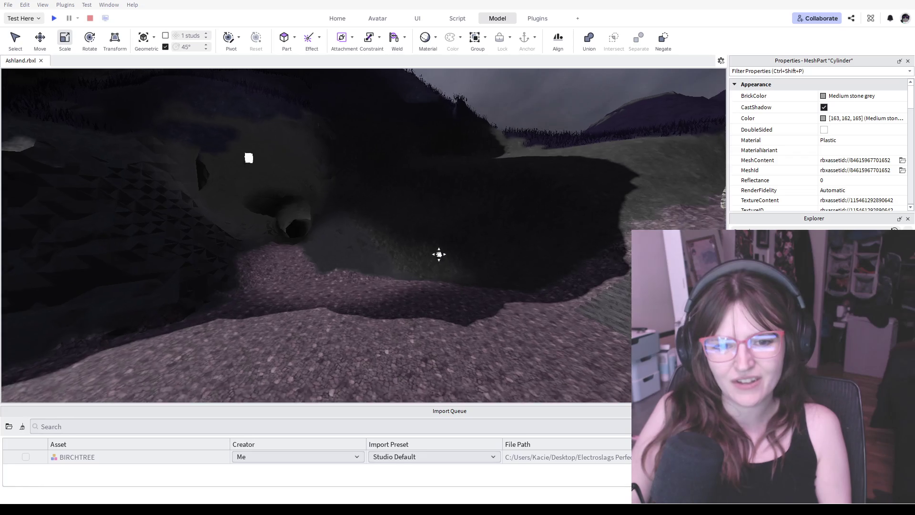
{"action": "right_click_drag", "start_coordinate": [464, 290], "coordinate": [464, 290]}
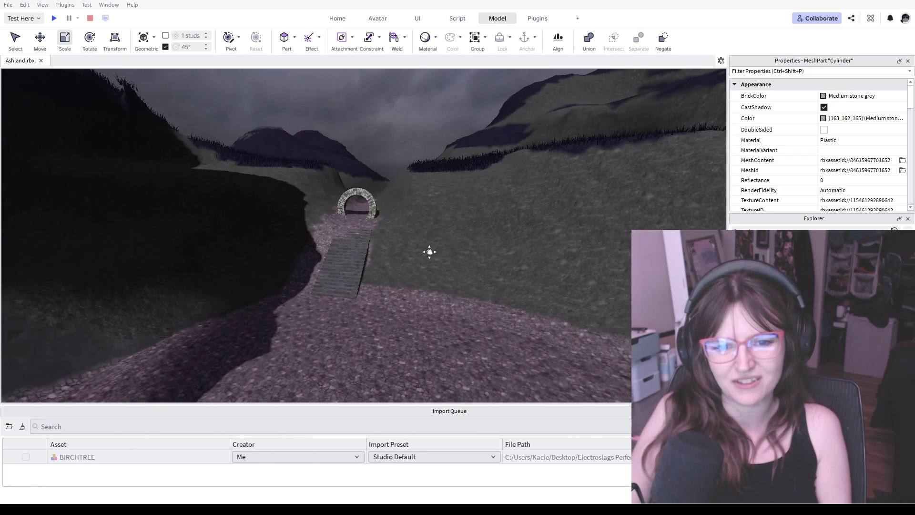
{"action": "key", "text": "w"}
{"action": "key", "text": "s"}
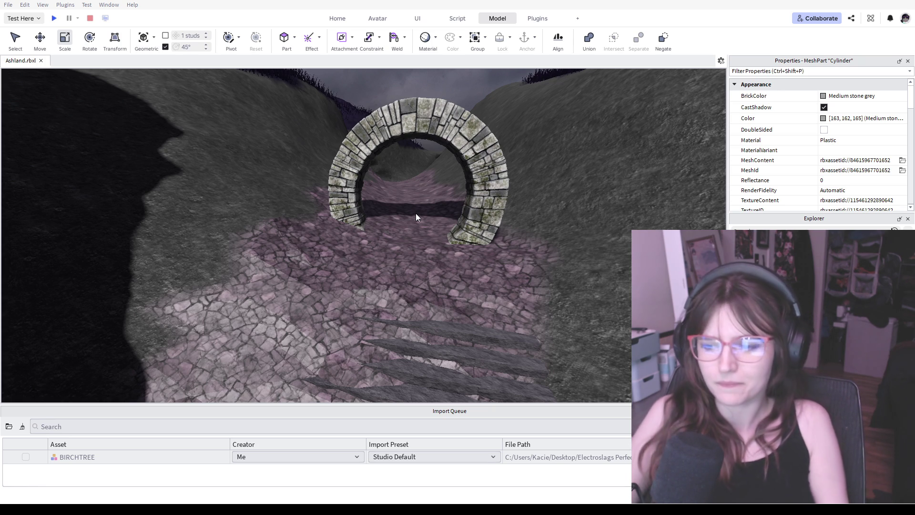
Fly through the arch past the rounded rock and across the grass field toward the rocky path
{"action": "key", "text": "w"}
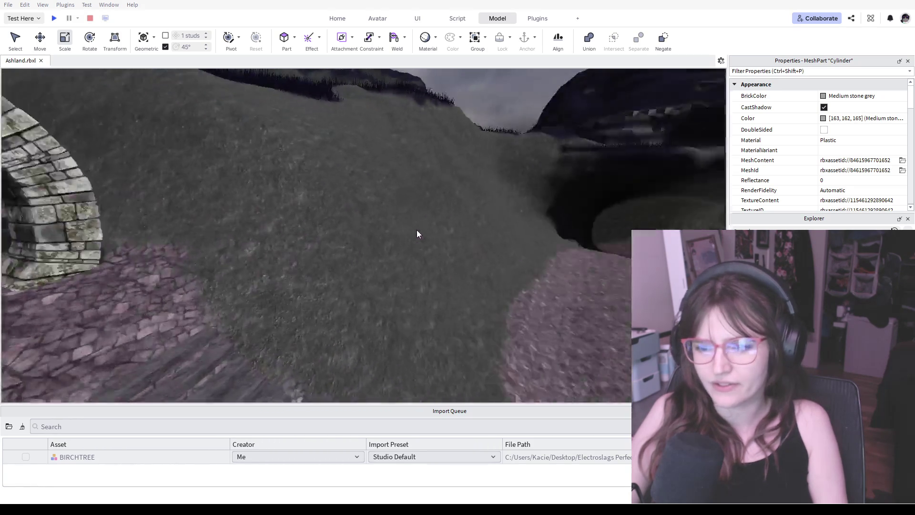
{"action": "key", "text": "w"}
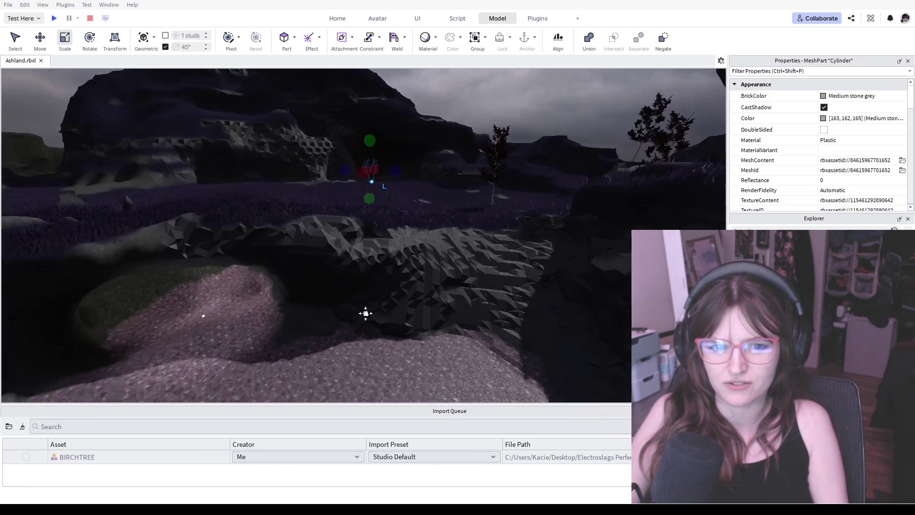
{"action": "mouse_move", "coordinate": [366, 313]}
{"action": "middle_mouse_down"}
{"action": "mouse_move", "coordinate": [364, 289]}
{"action": "mouse_move", "coordinate": [450, 207]}
{"action": "mouse_move", "coordinate": [329, 204]}
{"action": "mouse_move", "coordinate": [368, 236]}
{"action": "mouse_move", "coordinate": [493, 255]}
{"action": "mouse_move", "coordinate": [348, 255]}
{"action": "mouse_move", "coordinate": [393, 231]}
{"action": "mouse_move", "coordinate": [384, 256]}
{"action": "mouse_move", "coordinate": [337, 267]}
{"action": "mouse_move", "coordinate": [395, 272]}
{"action": "middle_mouse_up"}
{"action": "key", "text": "w"}
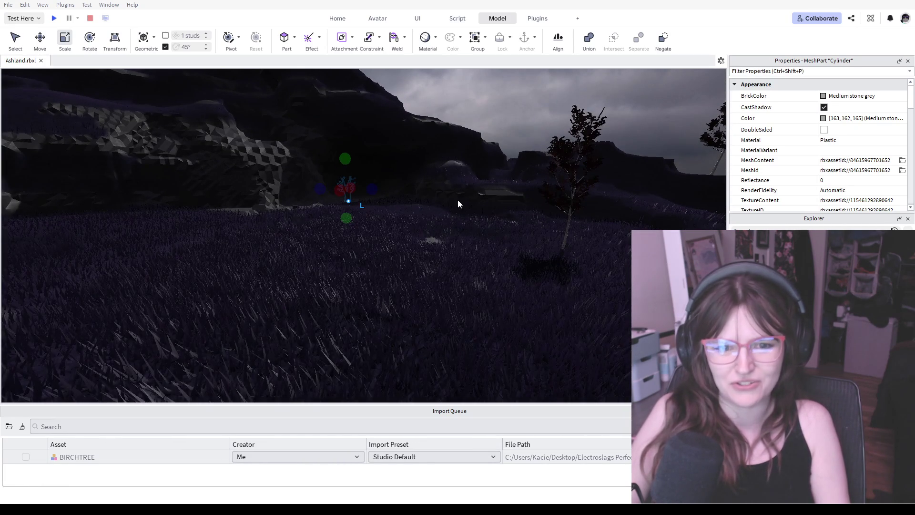
{"action": "key", "text": "w"}
{"action": "mouse_move", "coordinate": [300, 221]}
{"action": "middle_mouse_down"}
{"action": "mouse_move", "coordinate": [369, 214]}
{"action": "mouse_move", "coordinate": [574, 231]}
{"action": "mouse_move", "coordinate": [396, 241]}
{"action": "mouse_move", "coordinate": [433, 255]}
{"action": "middle_mouse_up"}
Fly past the trees into the canyon and back over the hillside toward the birch tree
{"action": "key", "text": "w"}
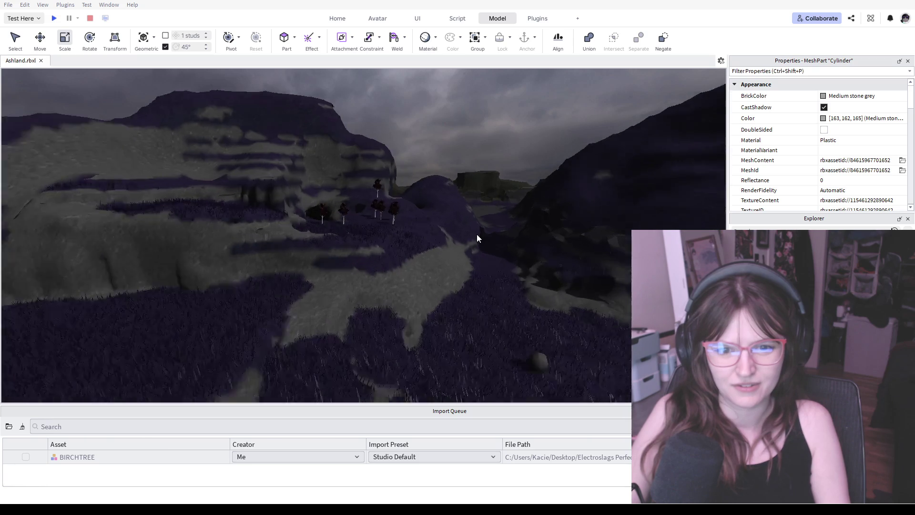
{"action": "key", "text": "w"}
{"action": "mouse_move", "coordinate": [517, 197]}
{"action": "middle_mouse_down"}
{"action": "mouse_move", "coordinate": [516, 226]}
{"action": "mouse_move", "coordinate": [600, 249]}
{"action": "mouse_move", "coordinate": [559, 216]}
{"action": "middle_mouse_up"}
{"action": "key", "text": "w"}
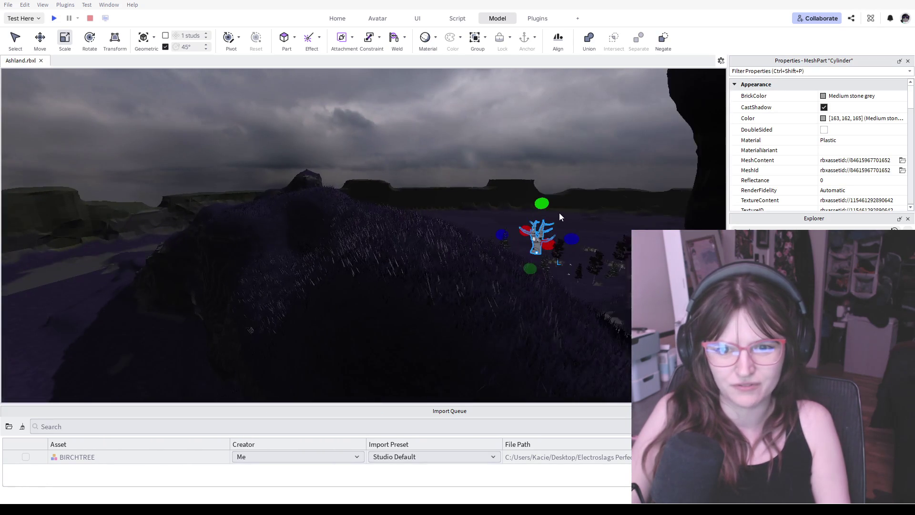
{"action": "key", "text": "w"}
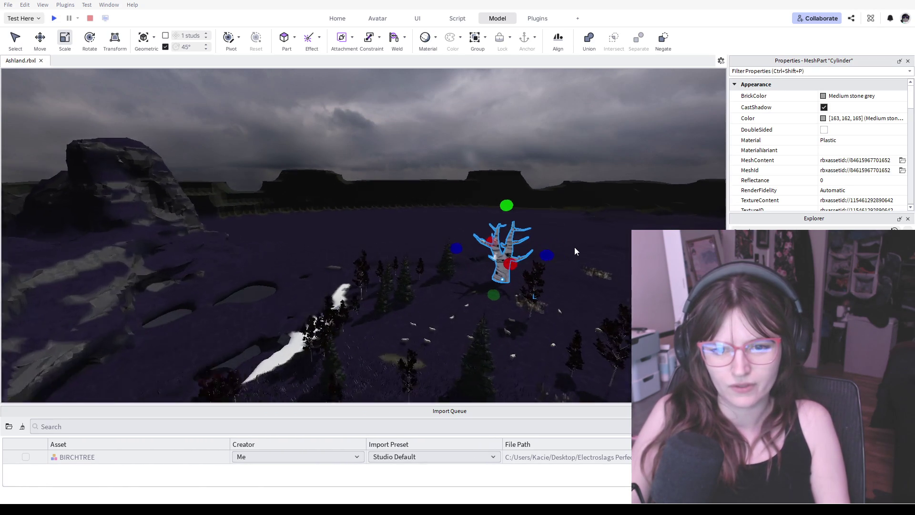
Select the whole BIRCHTREE model and orbit to inspect its trunk and branches from all sides
{"action": "key", "text": "w"}
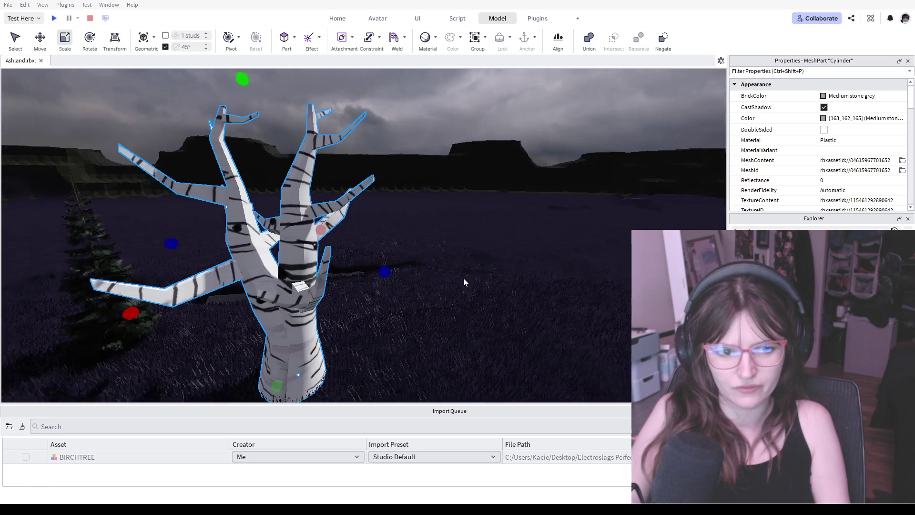
{"action": "right_click_drag", "start_coordinate": [463, 281], "coordinate": [498, 273]}
{"action": "left_click", "coordinate": [348, 236]}
{"action": "mouse_move", "coordinate": [348, 235]}
{"action": "right_mouse_down"}
{"action": "mouse_move", "coordinate": [458, 253]}
{"action": "mouse_move", "coordinate": [476, 266]}
{"action": "mouse_move", "coordinate": [432, 277]}
{"action": "right_mouse_up"}
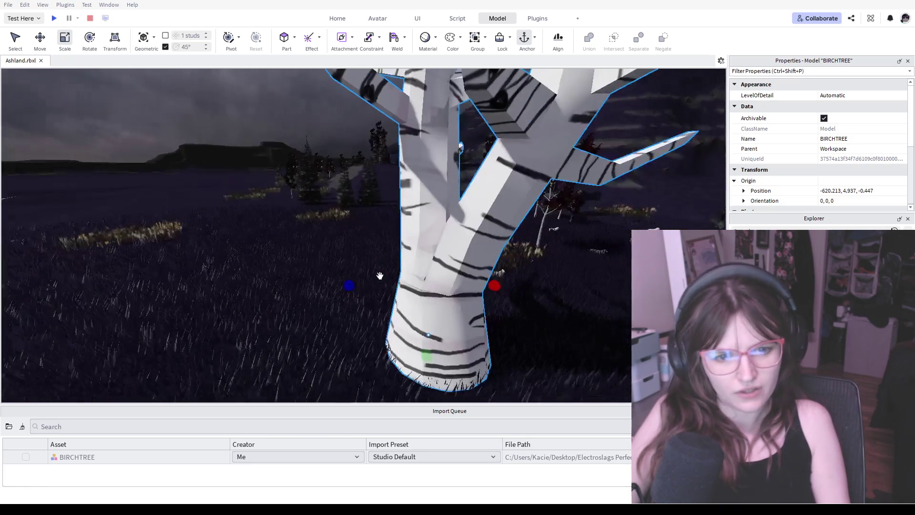
{"action": "mouse_move", "coordinate": [433, 277]}
{"action": "right_mouse_down"}
{"action": "mouse_move", "coordinate": [413, 295]}
{"action": "mouse_move", "coordinate": [451, 310]}
{"action": "mouse_move", "coordinate": [504, 218]}
{"action": "mouse_move", "coordinate": [488, 302]}
{"action": "right_mouse_up"}
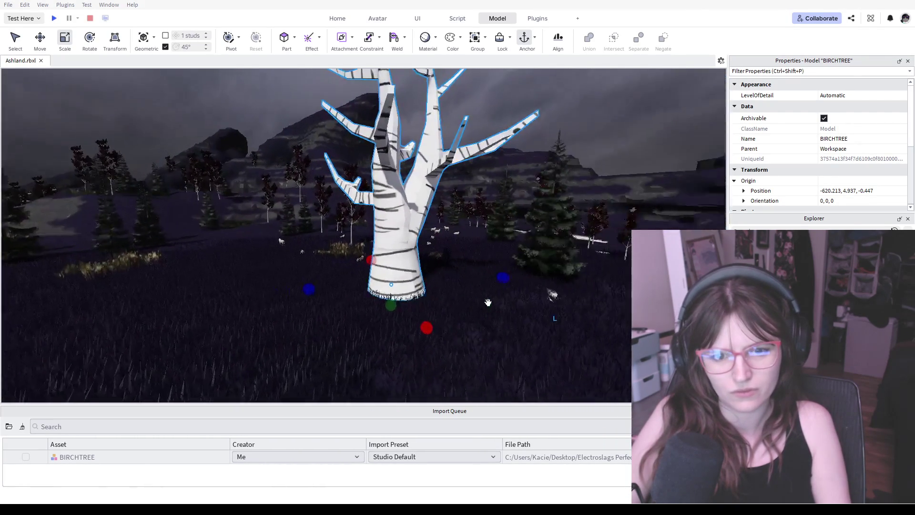
{"action": "right_click_drag", "start_coordinate": [488, 302], "coordinate": [607, 333]}
{"action": "scroll", "coordinate": [543, 296], "scroll_direction": "up", "scroll_amount": 3}
{"action": "mouse_move", "coordinate": [543, 296]}
{"action": "right_mouse_down"}
{"action": "mouse_move", "coordinate": [488, 282]}
{"action": "mouse_move", "coordinate": [501, 263]}
{"action": "right_mouse_up"}
{"action": "scroll", "coordinate": [584, 303], "scroll_direction": "down", "scroll_amount": 3}
{"action": "mouse_move", "coordinate": [592, 302]}
{"action": "right_mouse_down"}
{"action": "mouse_move", "coordinate": [400, 310]}
{"action": "mouse_move", "coordinate": [555, 317]}
{"action": "right_mouse_up"}
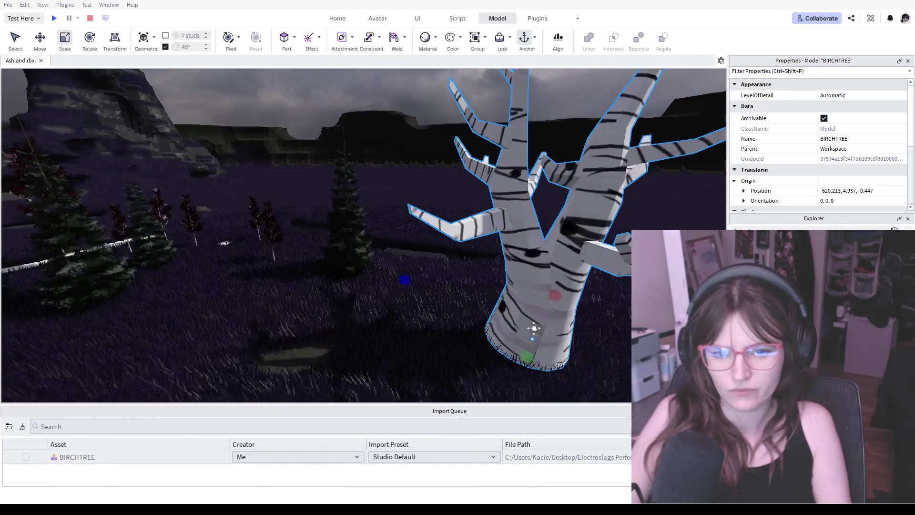
Compare the red bush model, then reselect BIRCHTREE and frame it with F
{"action": "left_click", "coordinate": [551, 315]}
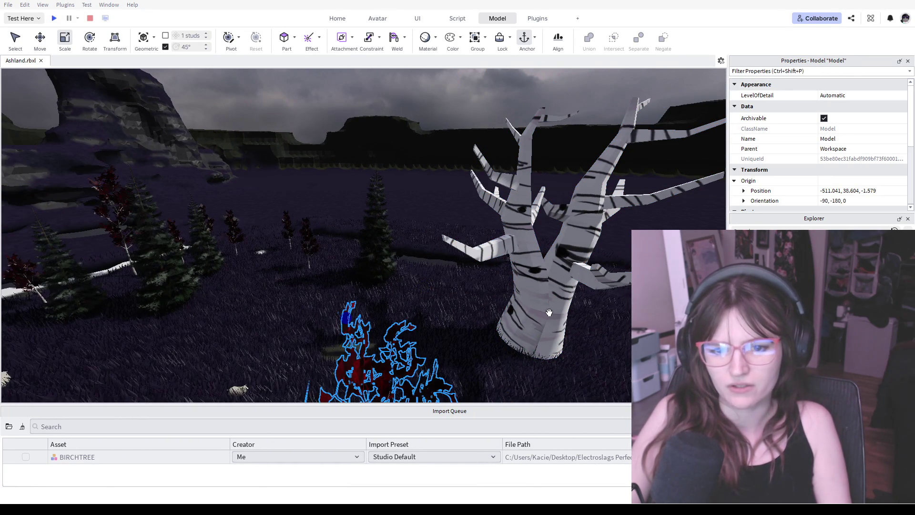
{"action": "left_click", "coordinate": [513, 245]}
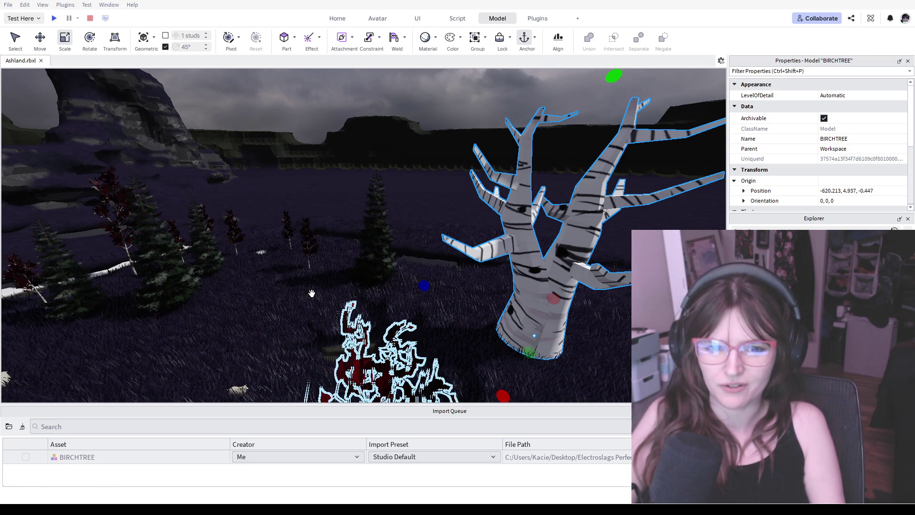
{"action": "scroll", "coordinate": [263, 314], "scroll_direction": "up", "scroll_amount": 2}
{"action": "key", "text": "f"}
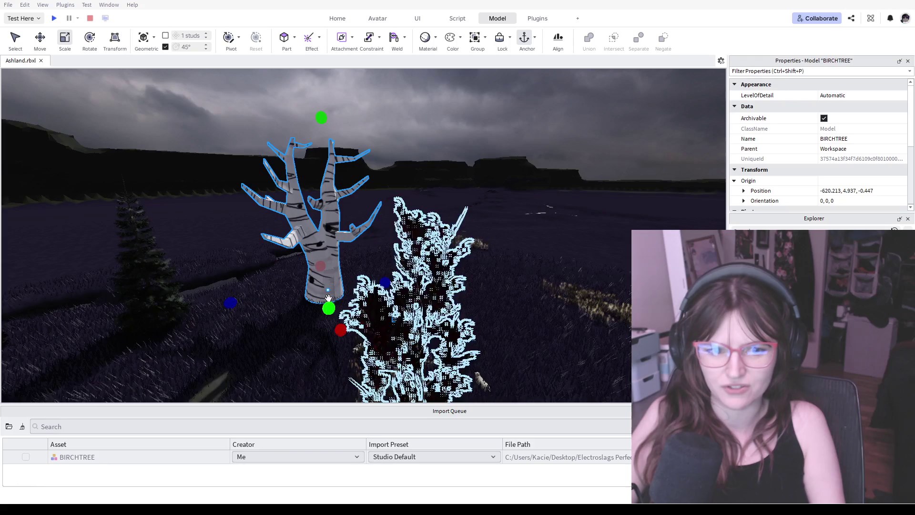
{"action": "mouse_move", "coordinate": [261, 298]}
{"action": "right_mouse_down"}
{"action": "mouse_move", "coordinate": [382, 307]}
{"action": "mouse_move", "coordinate": [418, 333]}
{"action": "mouse_move", "coordinate": [363, 328]}
{"action": "mouse_move", "coordinate": [439, 341]}
{"action": "mouse_move", "coordinate": [369, 349]}
{"action": "mouse_move", "coordinate": [424, 355]}
{"action": "right_mouse_up"}
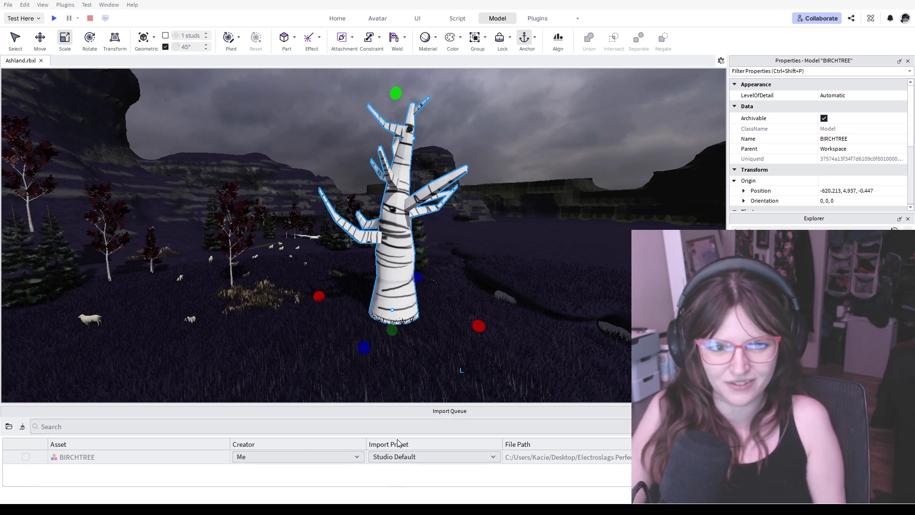
Orbit closer and lower around the birch tree for a final look
{"action": "mouse_move", "coordinate": [379, 339]}
{"action": "right_mouse_down"}
{"action": "mouse_move", "coordinate": [369, 350]}
{"action": "mouse_move", "coordinate": [532, 315]}
{"action": "mouse_move", "coordinate": [442, 330]}
{"action": "right_mouse_up"}
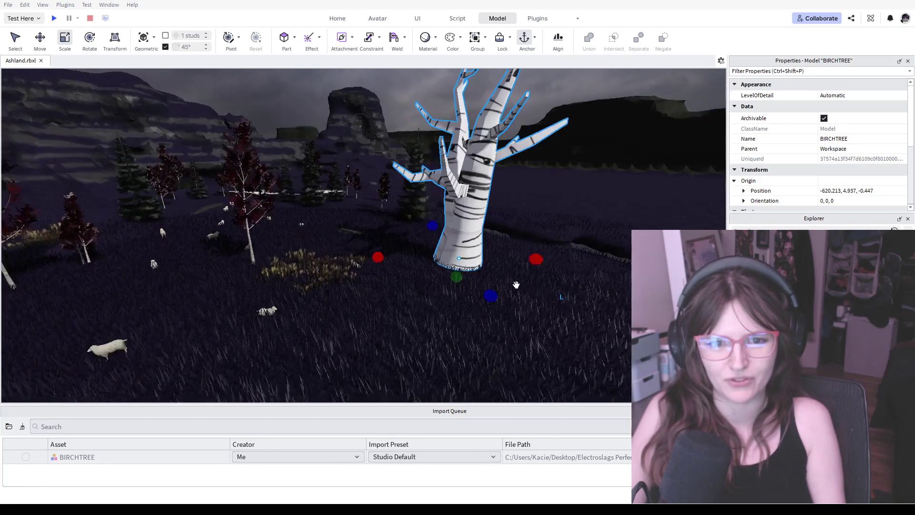
{"action": "mouse_move", "coordinate": [442, 330]}
{"action": "right_mouse_down"}
{"action": "mouse_move", "coordinate": [459, 303]}
{"action": "mouse_move", "coordinate": [347, 311]}
{"action": "right_mouse_up"}
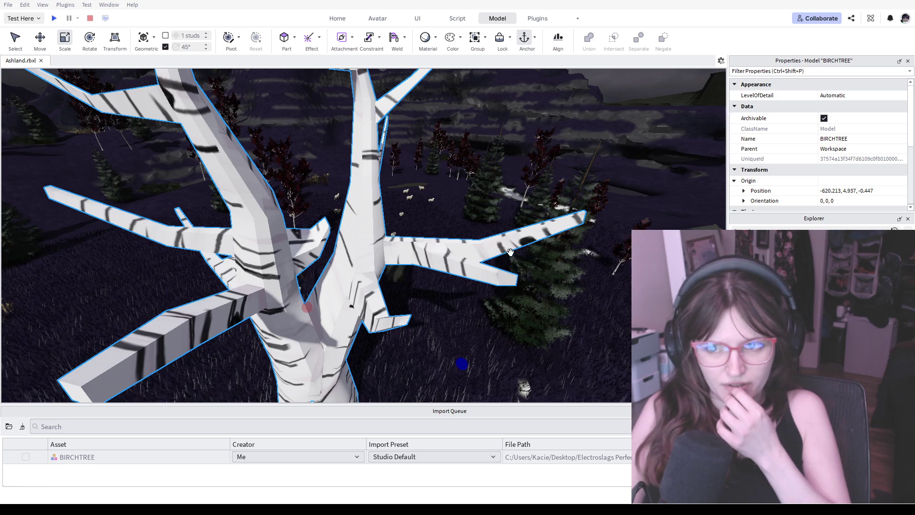
{"action": "scroll", "coordinate": [376, 254], "scroll_direction": "down", "scroll_amount": 3}
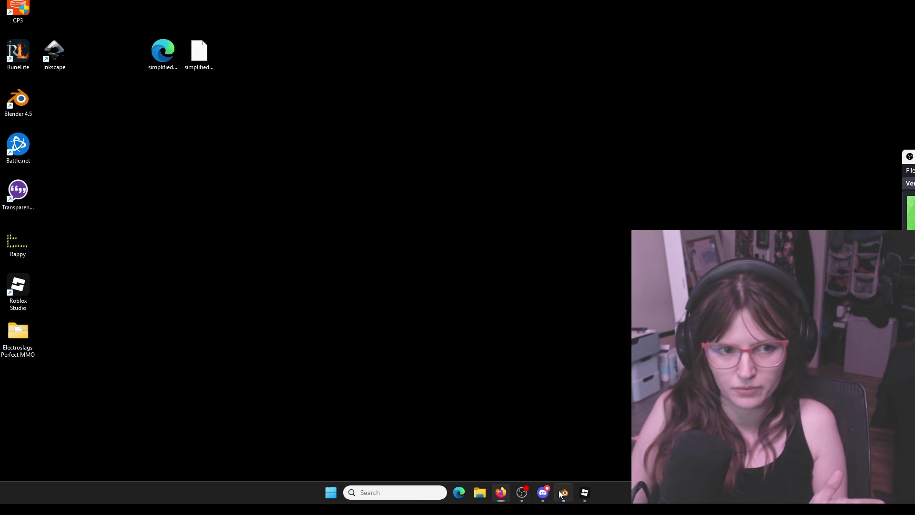
Switch to Blender from the taskbar, deselect the whole tree mesh with Alt+A and orbit to see the seams
{"action": "left_click", "coordinate": [564, 492]}
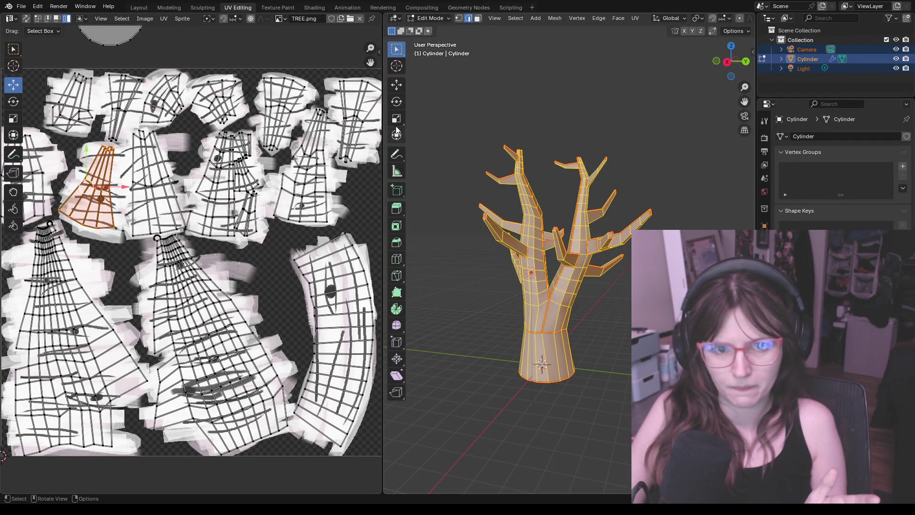
{"action": "key", "text": "alt+a"}
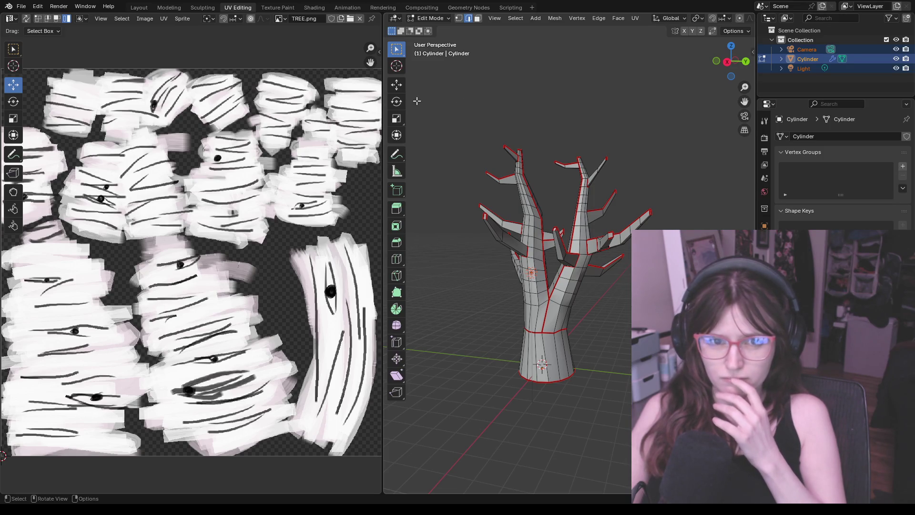
{"action": "scroll", "coordinate": [450, 114], "scroll_direction": "up", "scroll_amount": 4}
{"action": "scroll", "coordinate": [535, 131], "scroll_direction": "up", "scroll_amount": 2}
{"action": "mouse_move", "coordinate": [534, 131]}
{"action": "middle_mouse_down"}
{"action": "mouse_move", "coordinate": [640, 151]}
{"action": "mouse_move", "coordinate": [625, 146]}
{"action": "middle_mouse_up"}
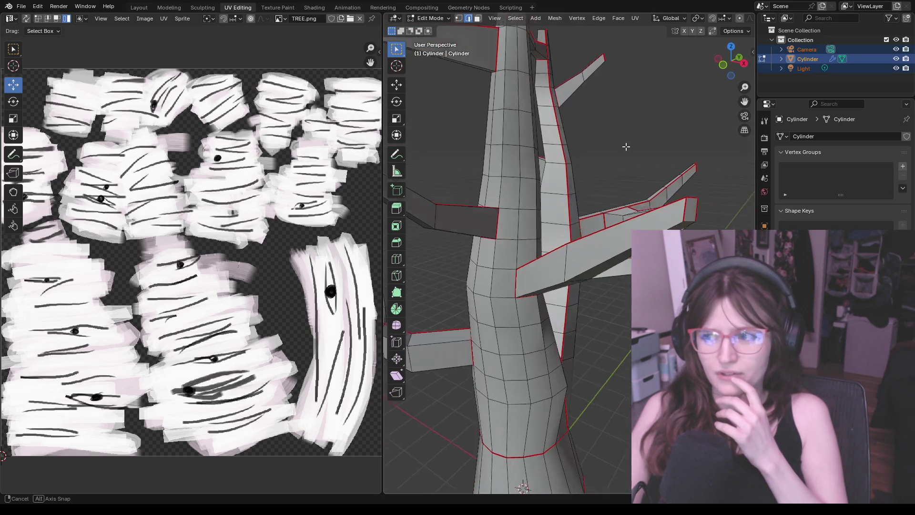
{"action": "scroll", "coordinate": [624, 145], "scroll_direction": "down", "scroll_amount": 2}
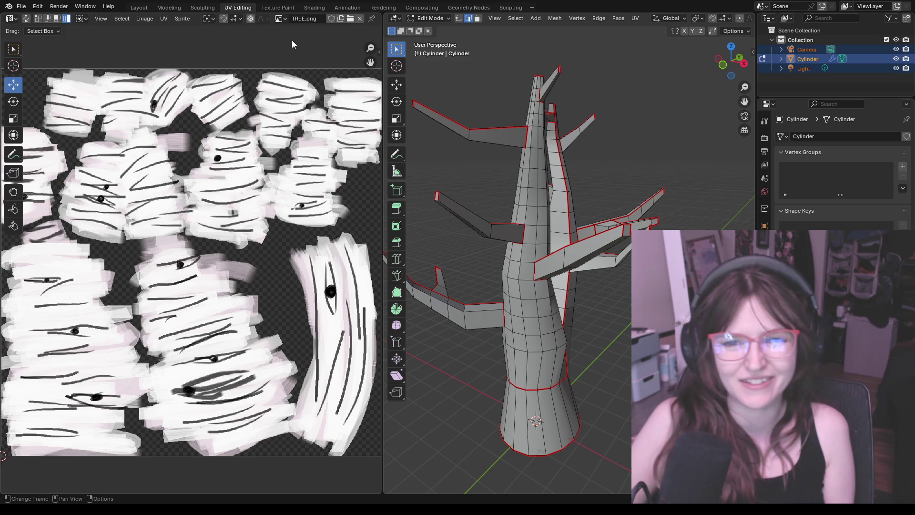
{"action": "left_click", "coordinate": [102, 21]}
{"action": "left_click", "coordinate": [101, 21]}
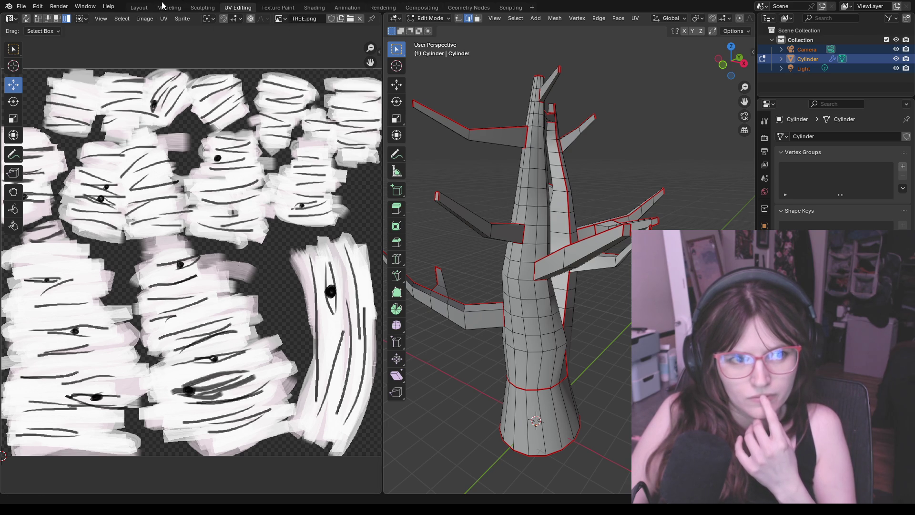
Switch to the Layout workspace and put the tree into Edit Mode
{"action": "left_click", "coordinate": [139, 8]}
{"action": "left_click", "coordinate": [46, 17]}
{"action": "left_click", "coordinate": [50, 40]}
{"action": "middle_click_drag", "start_coordinate": [387, 229], "coordinate": [486, 236]}
{"action": "scroll", "coordinate": [496, 241], "scroll_direction": "up", "scroll_amount": 2}
{"action": "scroll", "coordinate": [519, 225], "scroll_direction": "up", "scroll_amount": 3}
{"action": "middle_click_drag", "start_coordinate": [595, 221], "coordinate": [604, 218]}
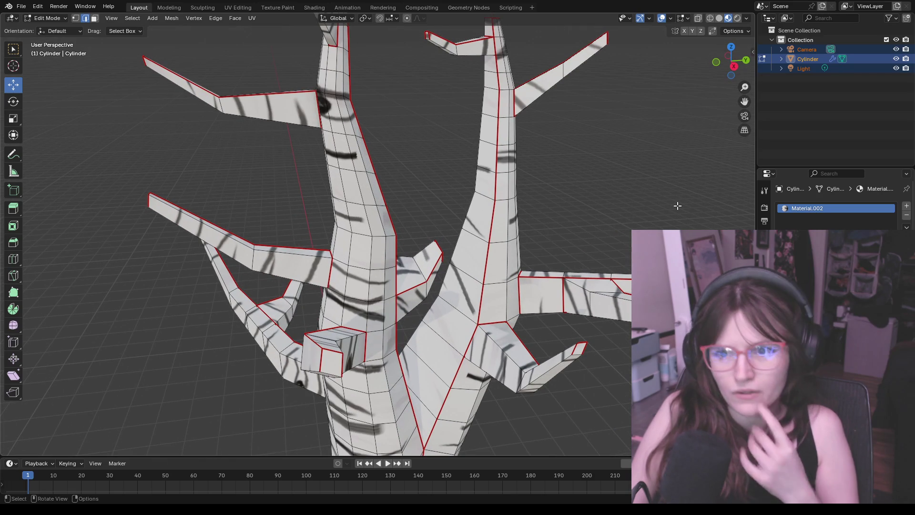
Select only the Cylinder object in the Outliner, dismissing its context menu without changes
{"action": "left_click", "coordinate": [782, 59]}
{"action": "left_click", "coordinate": [781, 59]}
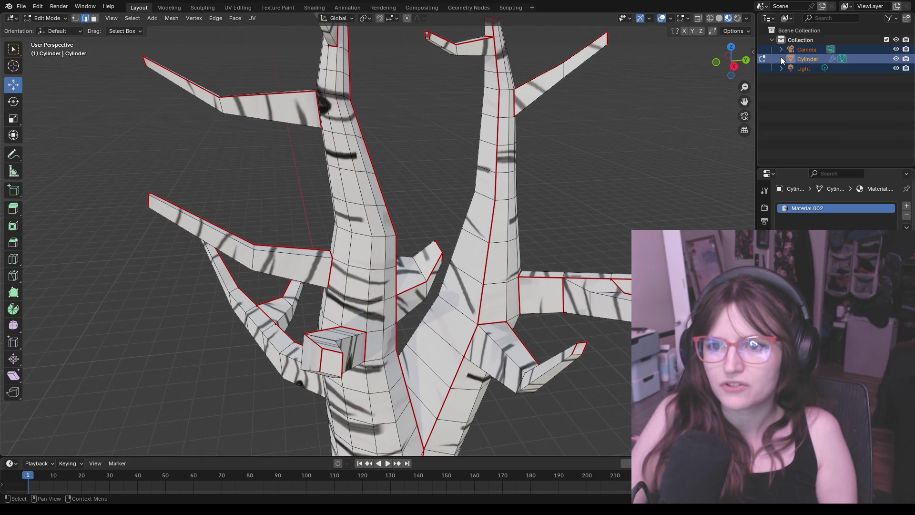
{"action": "right_click", "coordinate": [806, 59]}
{"action": "key", "text": "Escape"}
{"action": "left_click", "coordinate": [871, 57]}
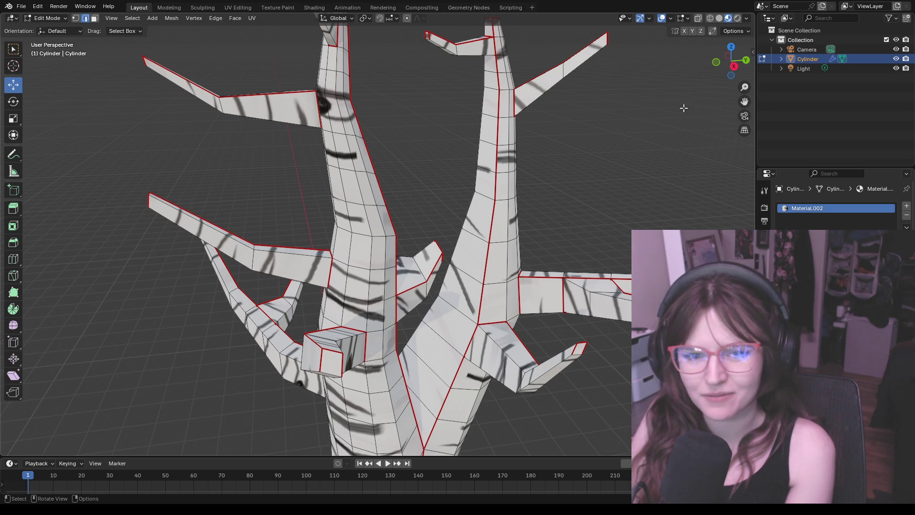
{"action": "mouse_move", "coordinate": [558, 149]}
{"action": "middle_mouse_down"}
{"action": "mouse_move", "coordinate": [622, 154]}
{"action": "mouse_move", "coordinate": [575, 134]}
{"action": "mouse_move", "coordinate": [491, 152]}
{"action": "mouse_move", "coordinate": [546, 184]}
{"action": "mouse_move", "coordinate": [626, 194]}
{"action": "middle_mouse_up"}
{"action": "scroll", "coordinate": [487, 153], "scroll_direction": "down", "scroll_amount": 5}
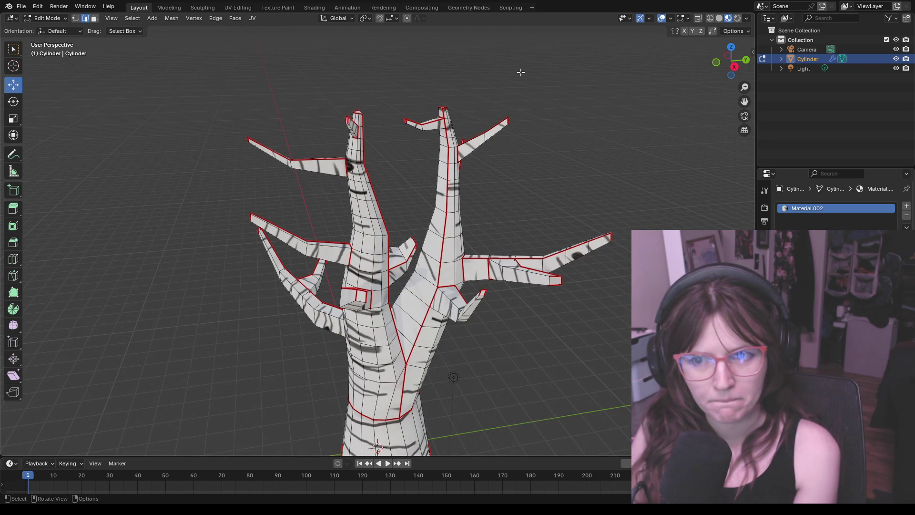
{"action": "right_click", "coordinate": [872, 58]}
{"action": "left_click", "coordinate": [873, 58]}
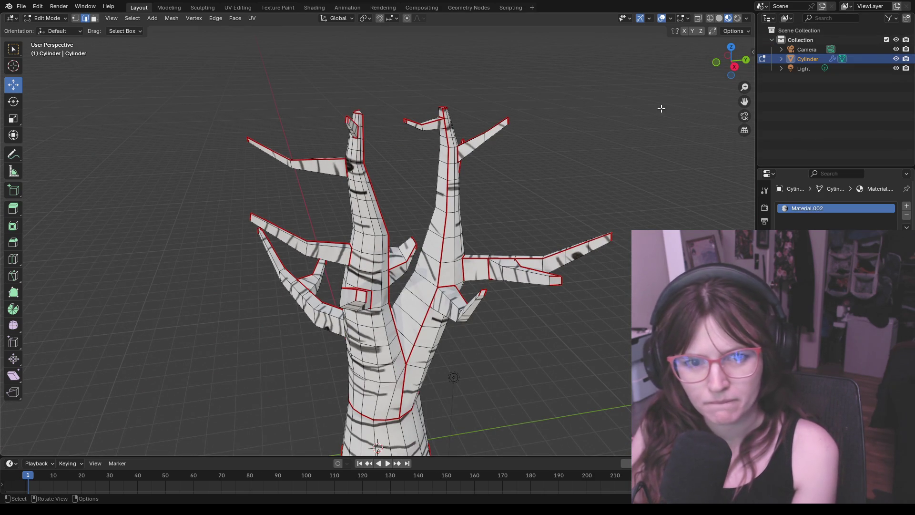
{"action": "left_click", "coordinate": [148, 18]}
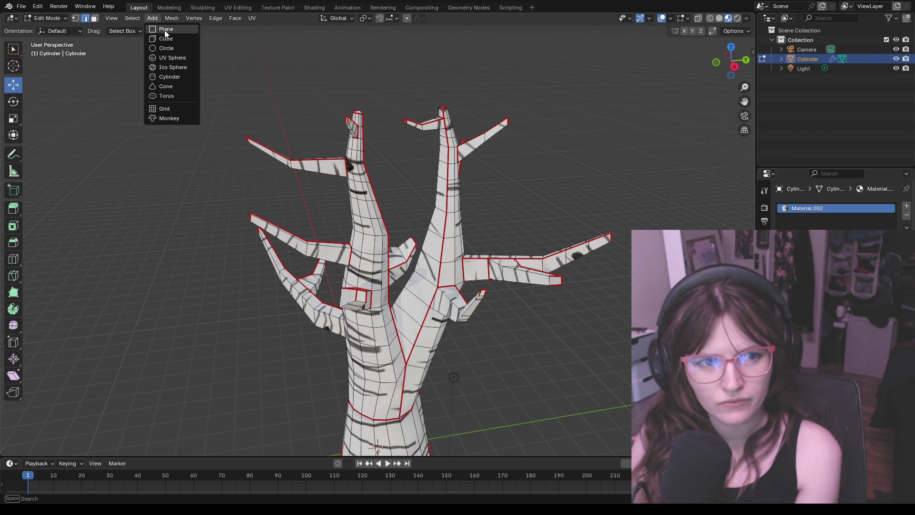
Add a plane to the mesh and move it with the gizmo to sit beside the tree
{"action": "left_click", "coordinate": [165, 30]}
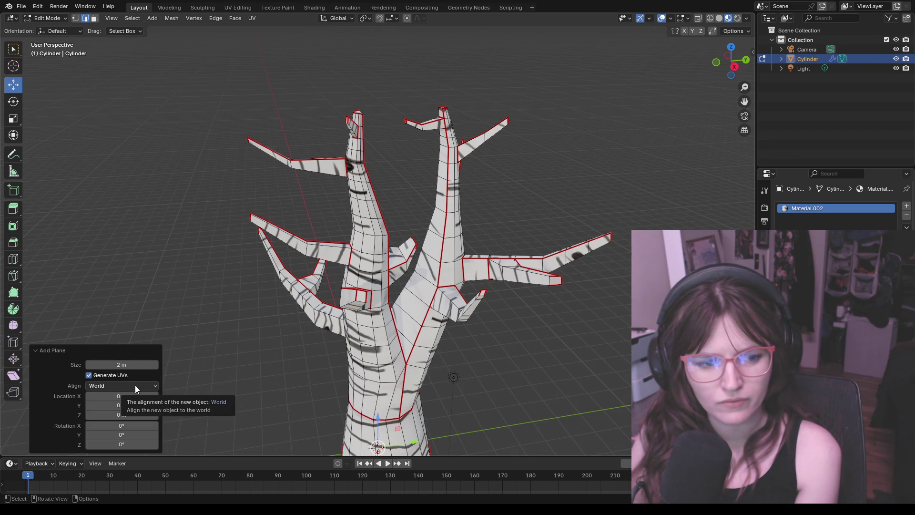
{"action": "scroll", "coordinate": [306, 389], "scroll_direction": "down", "scroll_amount": 2}
{"action": "scroll", "coordinate": [307, 388], "scroll_direction": "up", "scroll_amount": 1}
{"action": "scroll", "coordinate": [269, 320], "scroll_direction": "down", "scroll_amount": 1}
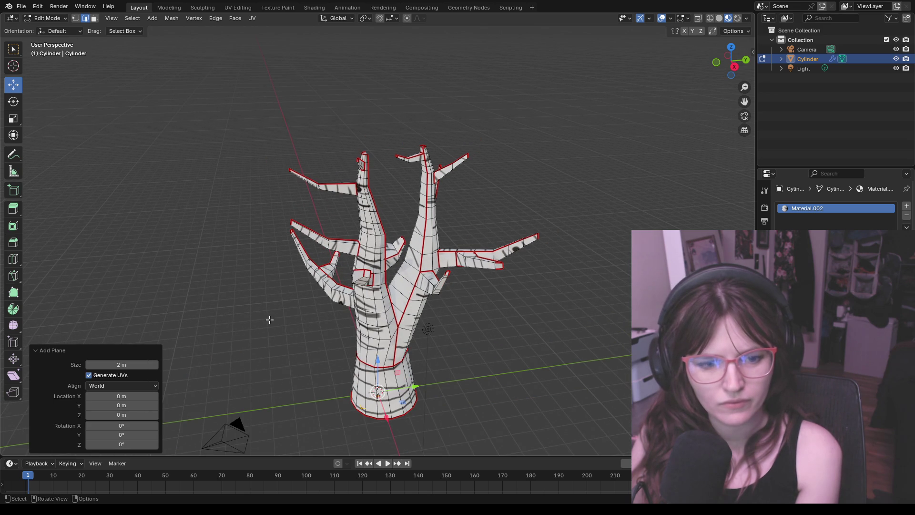
{"action": "mouse_move", "coordinate": [378, 391]}
{"action": "left_mouse_down"}
{"action": "mouse_move", "coordinate": [360, 375]}
{"action": "mouse_move", "coordinate": [522, 166]}
{"action": "left_mouse_up"}
{"action": "scroll", "coordinate": [523, 166], "scroll_direction": "up", "scroll_amount": 1}
{"action": "scroll", "coordinate": [522, 166], "scroll_direction": "up", "scroll_amount": 2}
{"action": "left_click_drag", "start_coordinate": [527, 199], "coordinate": [568, 181]}
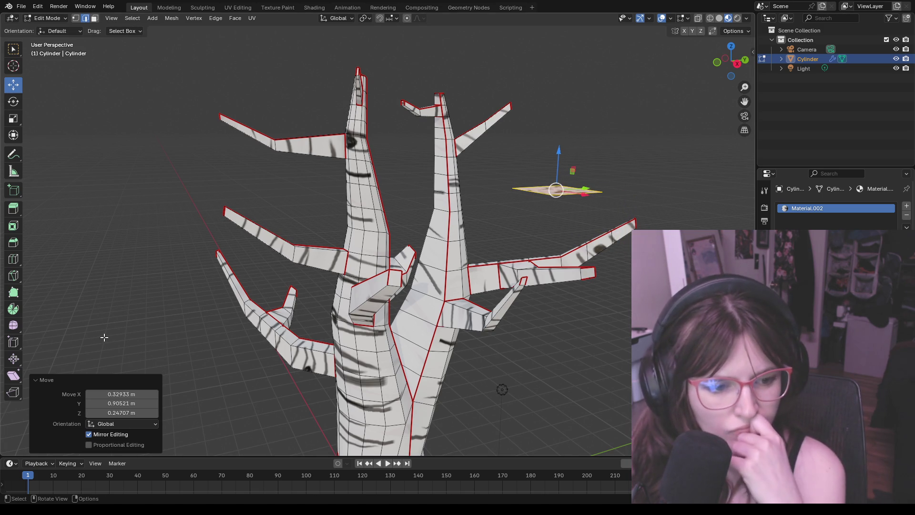
{"action": "scroll", "coordinate": [603, 195], "scroll_direction": "up", "scroll_amount": 2}
{"action": "scroll", "coordinate": [603, 196], "scroll_direction": "down", "scroll_amount": 3}
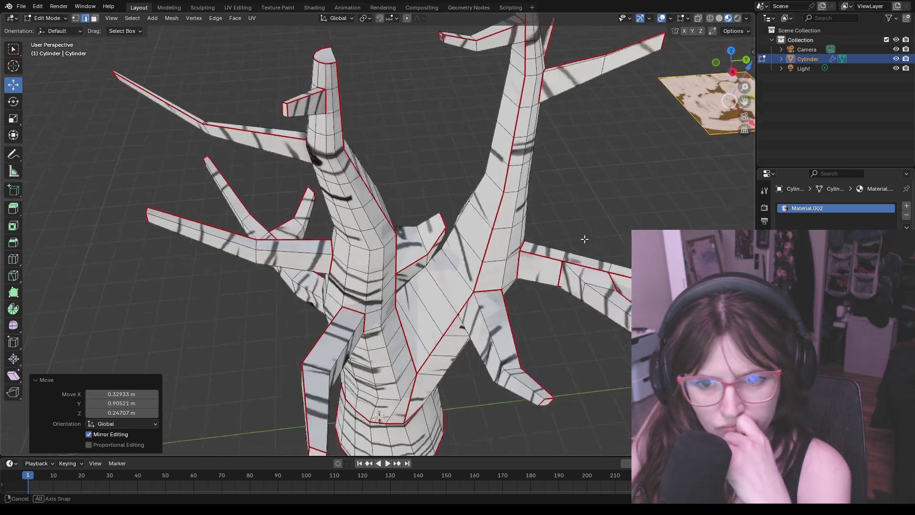
{"action": "middle_click_drag", "start_coordinate": [603, 196], "coordinate": [607, 262]}
{"action": "scroll", "coordinate": [615, 262], "scroll_direction": "down", "scroll_amount": 2}
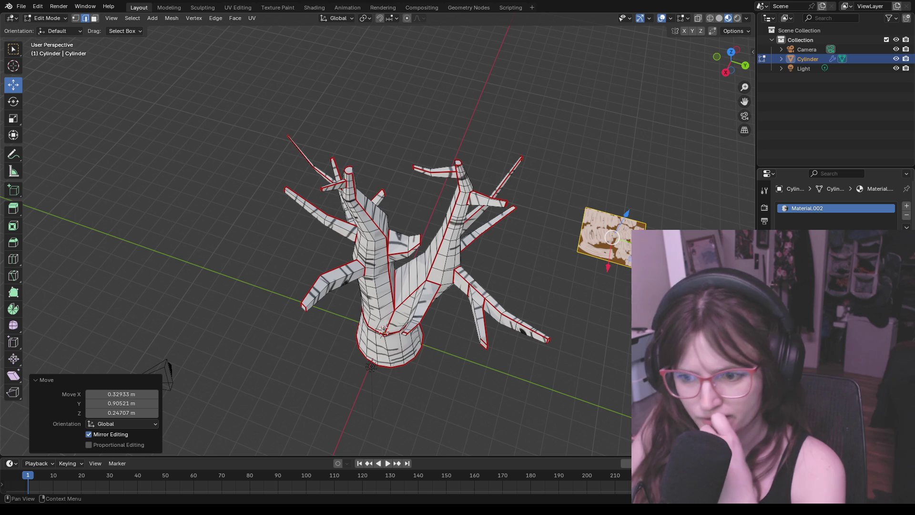
Dismiss the Shift+A menu and deselect the new plane
{"action": "key", "text": "shift+a"}
{"action": "key", "text": "Escape"}
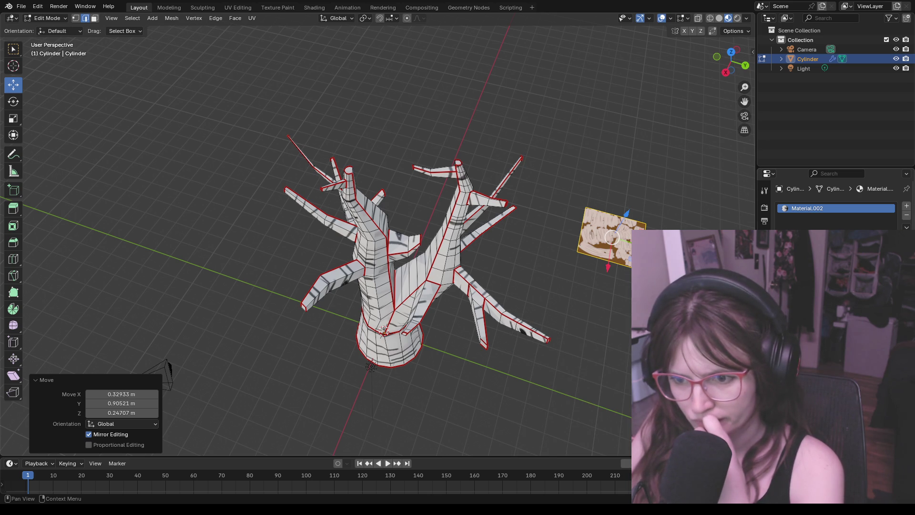
{"action": "left_click", "coordinate": [443, 265]}
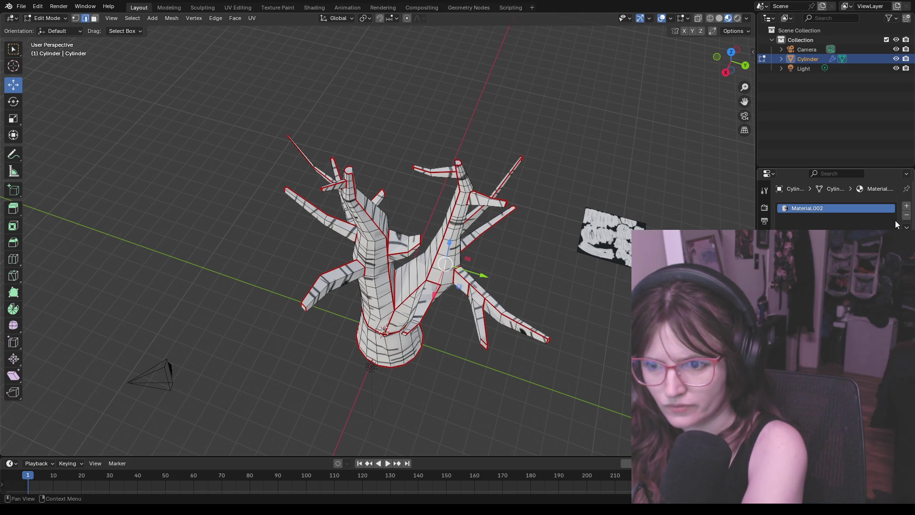
Add an empty second material slot to the tree and inspect the Cylinder's entries in the Outliner
{"action": "left_click", "coordinate": [906, 207]}
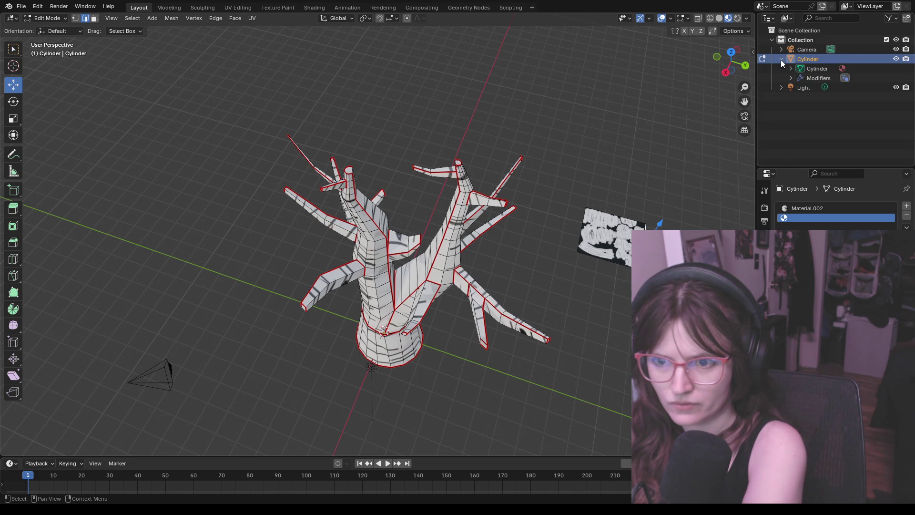
{"action": "left_click", "coordinate": [791, 69]}
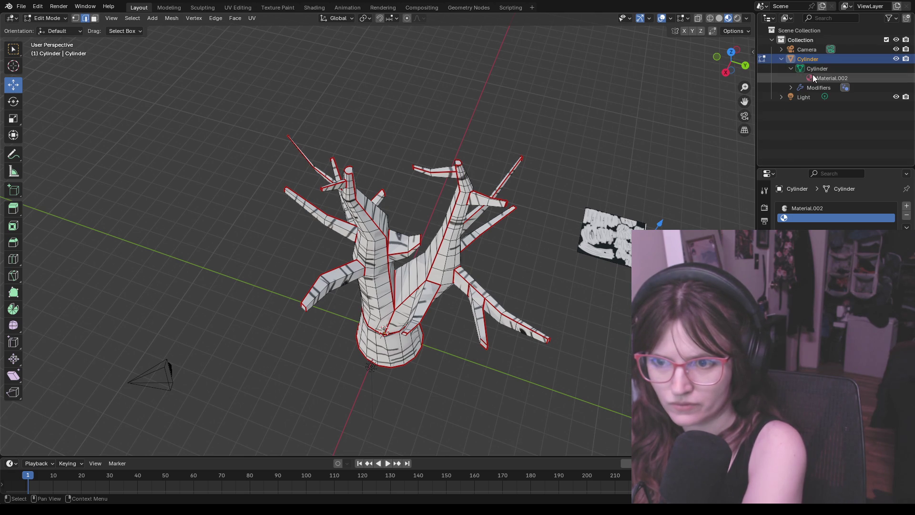
{"action": "left_click", "coordinate": [792, 85]}
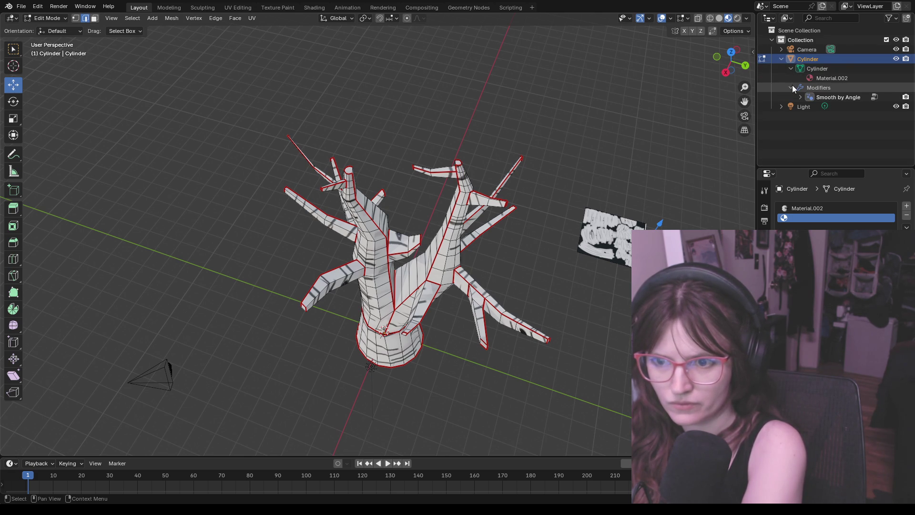
{"action": "left_click", "coordinate": [792, 85]}
{"action": "left_click", "coordinate": [789, 68]}
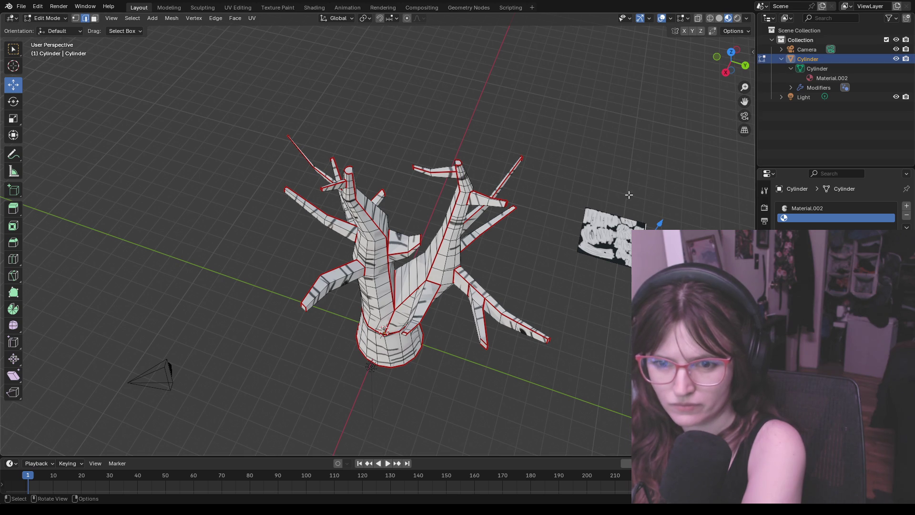
With the Select Box tool, zoom into the branches and make Material.002 active in edge select mode
{"action": "left_click", "coordinate": [543, 335]}
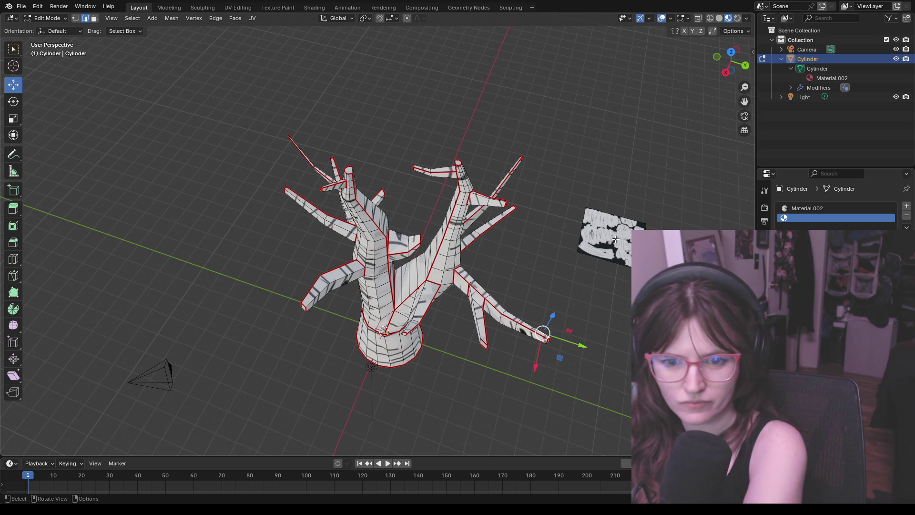
{"action": "left_click", "coordinate": [14, 49]}
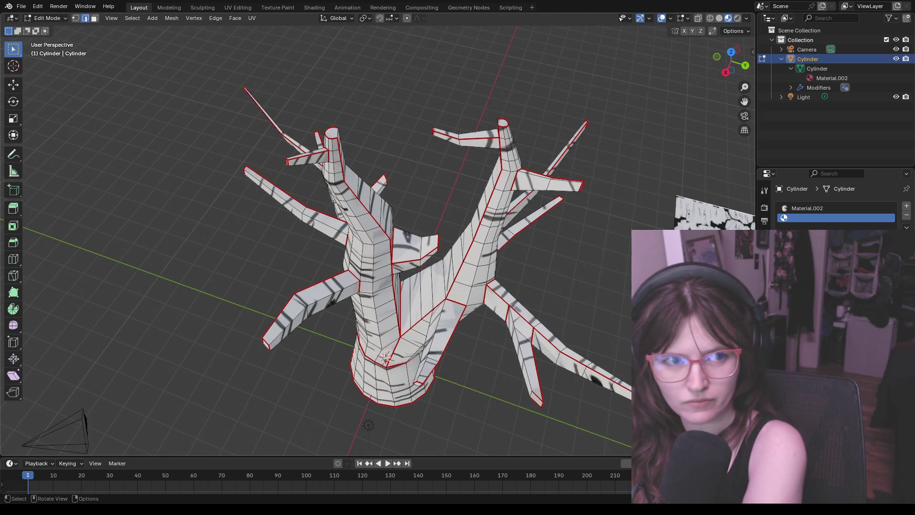
{"action": "scroll", "coordinate": [585, 213], "scroll_direction": "up", "scroll_amount": 5}
{"action": "mouse_move", "coordinate": [585, 212]}
{"action": "middle_mouse_down"}
{"action": "mouse_move", "coordinate": [589, 206]}
{"action": "mouse_move", "coordinate": [330, 79]}
{"action": "middle_mouse_up"}
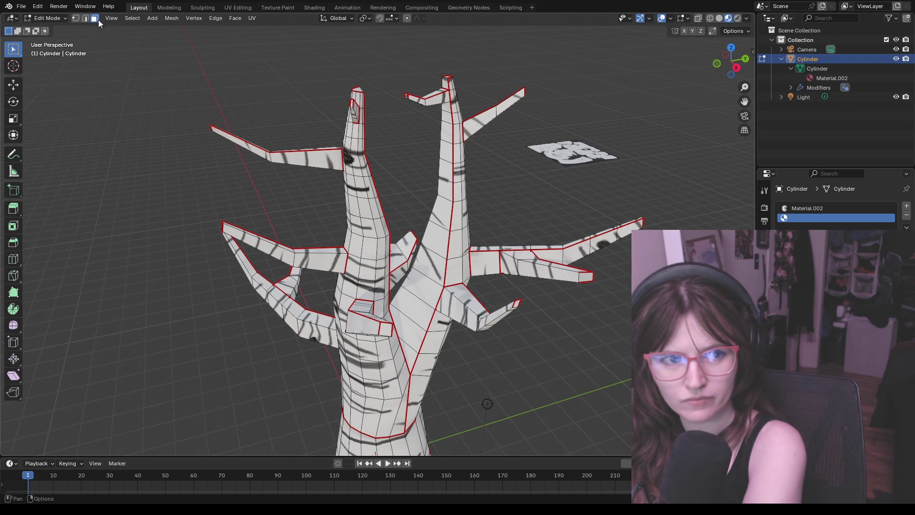
{"action": "left_click", "coordinate": [829, 208]}
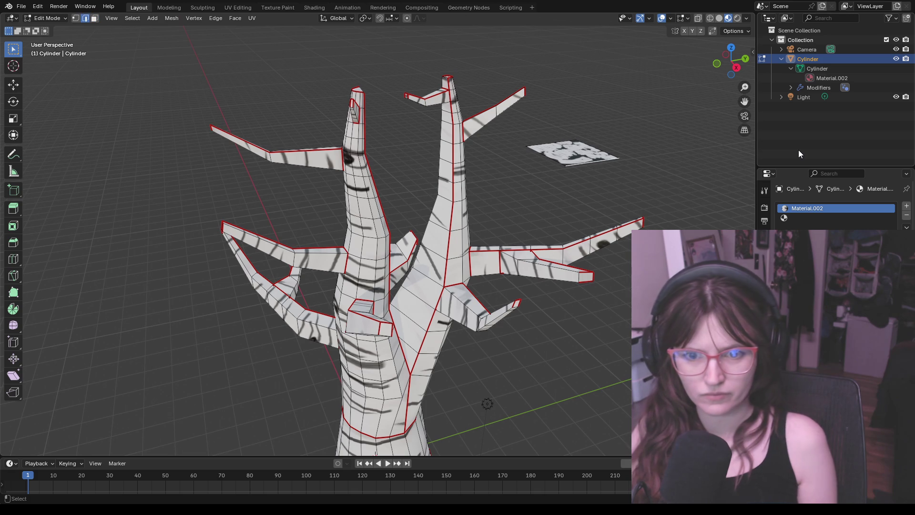
{"action": "key", "text": "2"}
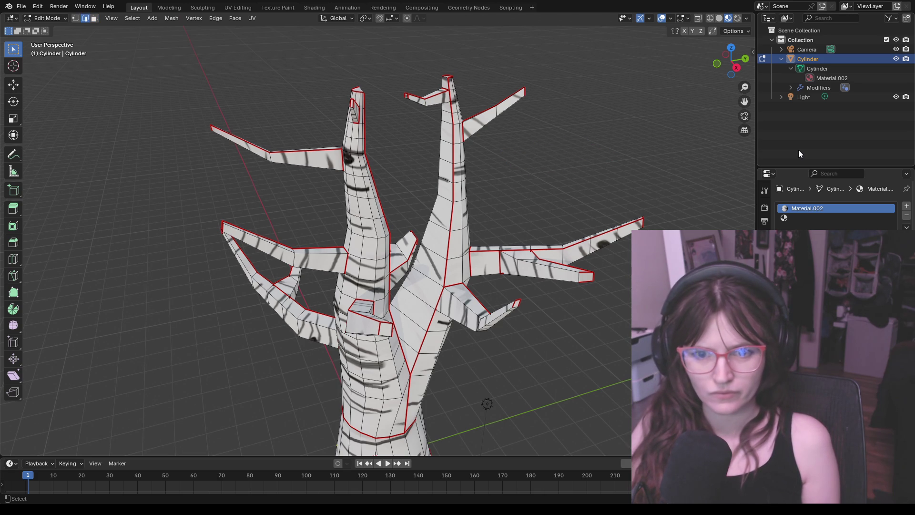
{"action": "middle_click_drag", "start_coordinate": [696, 170], "coordinate": [648, 175]}
{"action": "scroll", "coordinate": [648, 175], "scroll_direction": "down", "scroll_amount": 3}
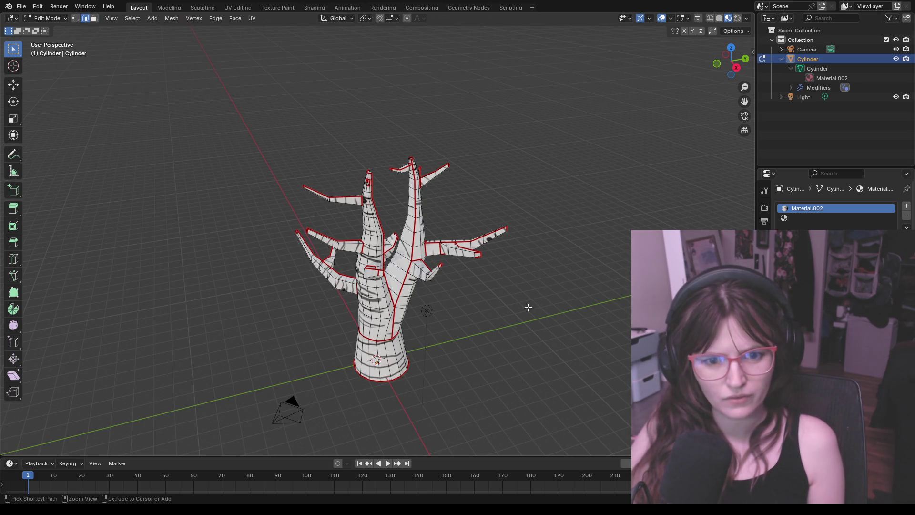
Collapse the Cylinder's children in the Outliner and return the tree to object mode
{"action": "mouse_move", "coordinate": [490, 350]}
{"action": "middle_mouse_down"}
{"action": "mouse_move", "coordinate": [533, 276]}
{"action": "mouse_move", "coordinate": [503, 396]}
{"action": "middle_mouse_up"}
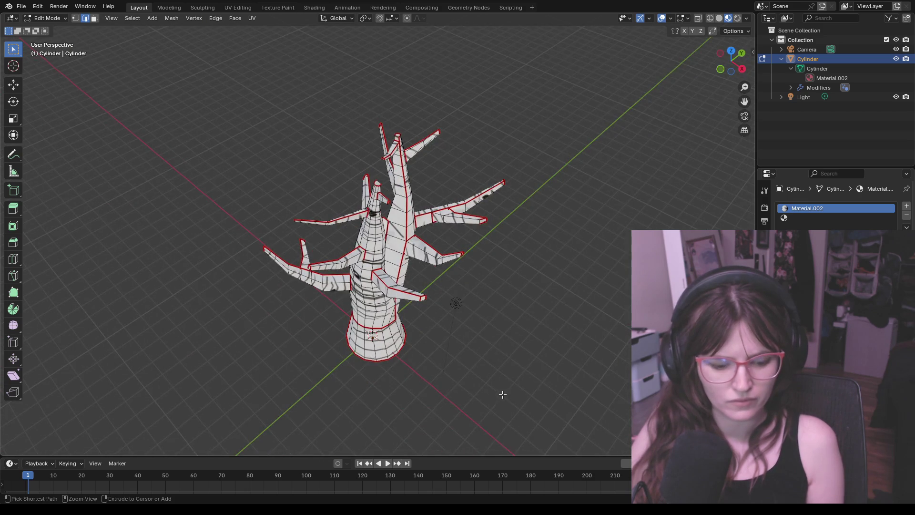
{"action": "scroll", "coordinate": [508, 343], "scroll_direction": "up", "scroll_amount": 3}
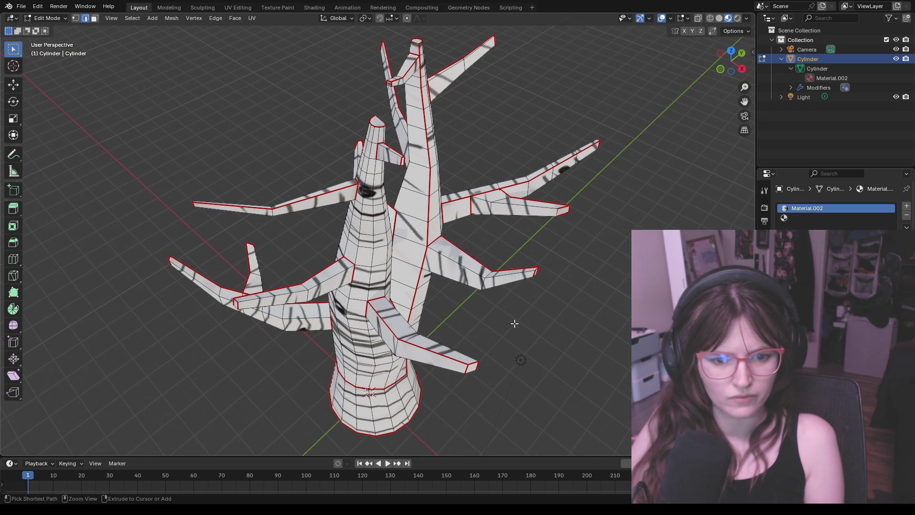
{"action": "scroll", "coordinate": [514, 323], "scroll_direction": "up", "scroll_amount": 3}
{"action": "scroll", "coordinate": [514, 360], "scroll_direction": "down", "scroll_amount": 4}
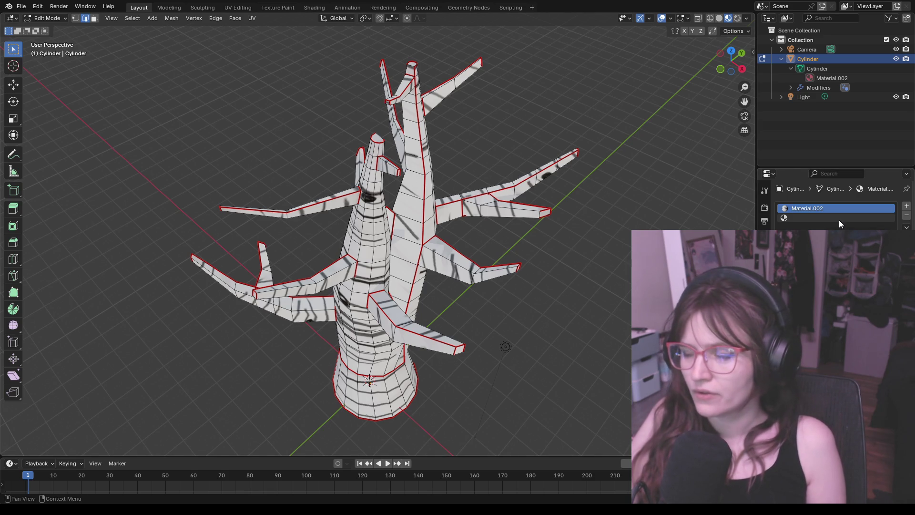
{"action": "left_click", "coordinate": [781, 59]}
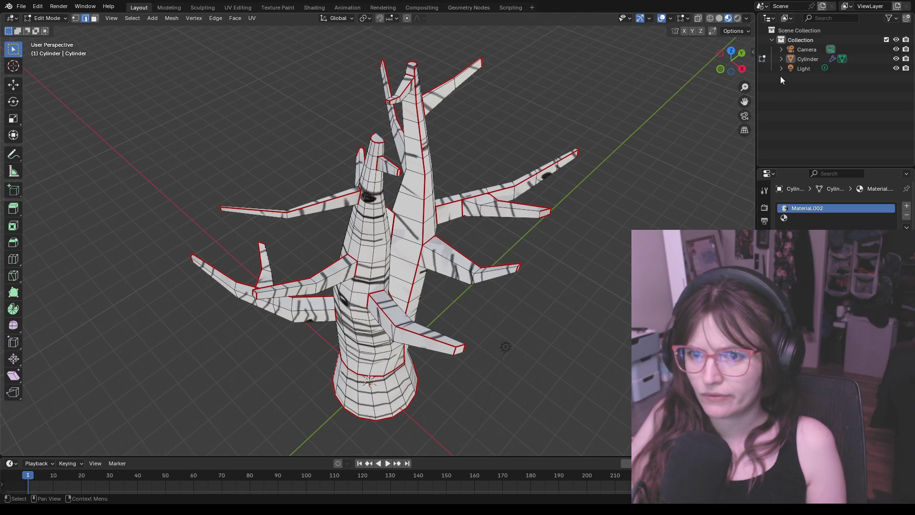
{"action": "left_click", "coordinate": [46, 18]}
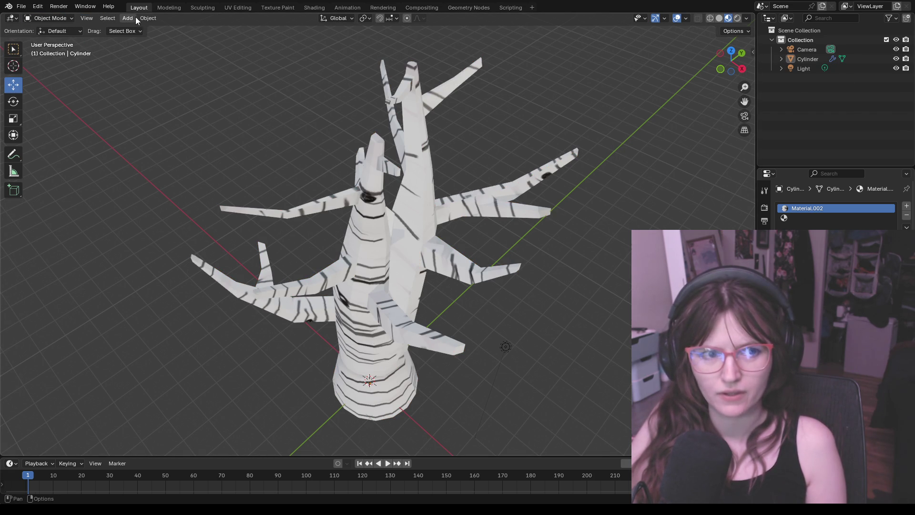
Add a new plane mesh and rename it LEAFS in the Outliner
{"action": "left_click", "coordinate": [129, 19]}
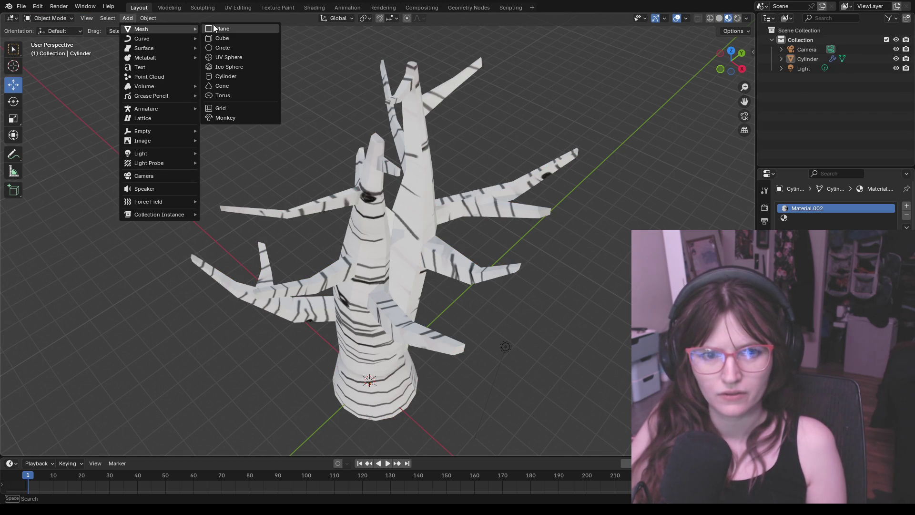
{"action": "left_click", "coordinate": [213, 27]}
{"action": "double_click", "coordinate": [803, 77]}
{"action": "type", "text": "A"}
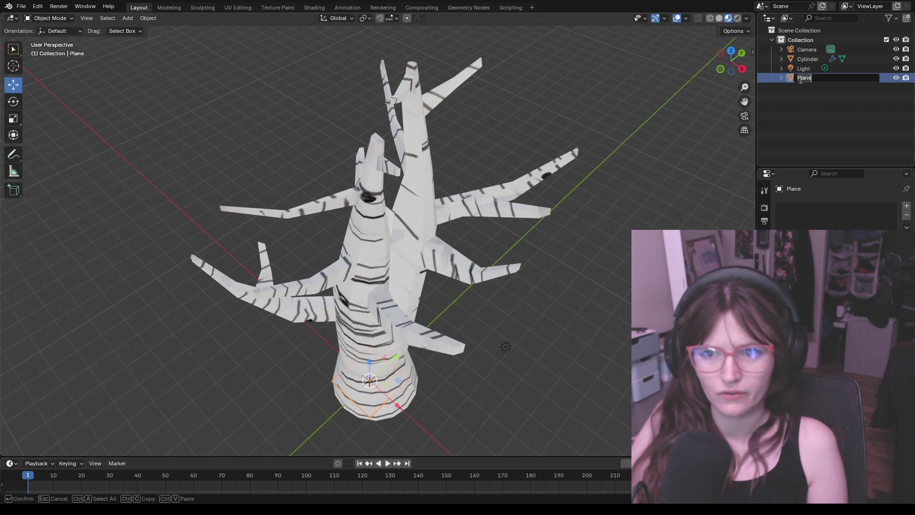
{"action": "type", "text": "EAFS"}
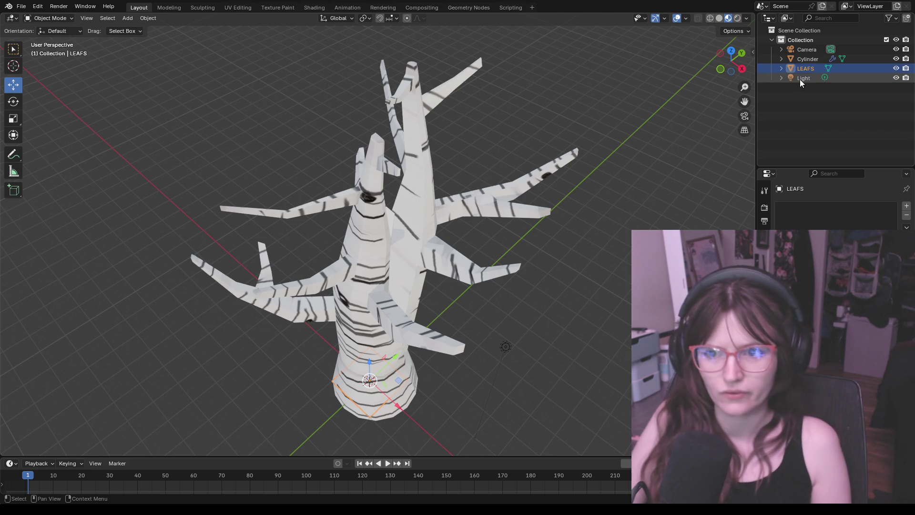
{"action": "key", "text": "Return"}
Move the LEAFS plane up and away from the trunk, then give it a new material
{"action": "middle_click_drag", "start_coordinate": [485, 156], "coordinate": [526, 343]}
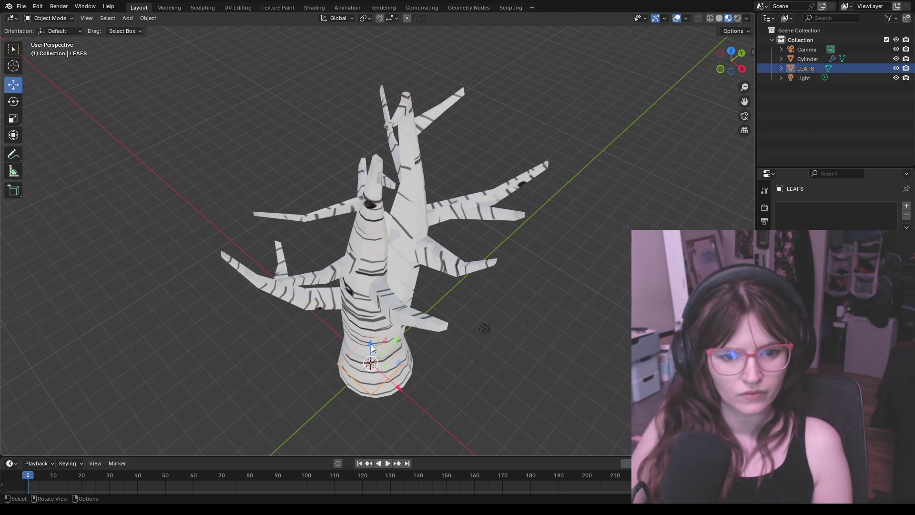
{"action": "left_click_drag", "start_coordinate": [370, 363], "coordinate": [500, 319]}
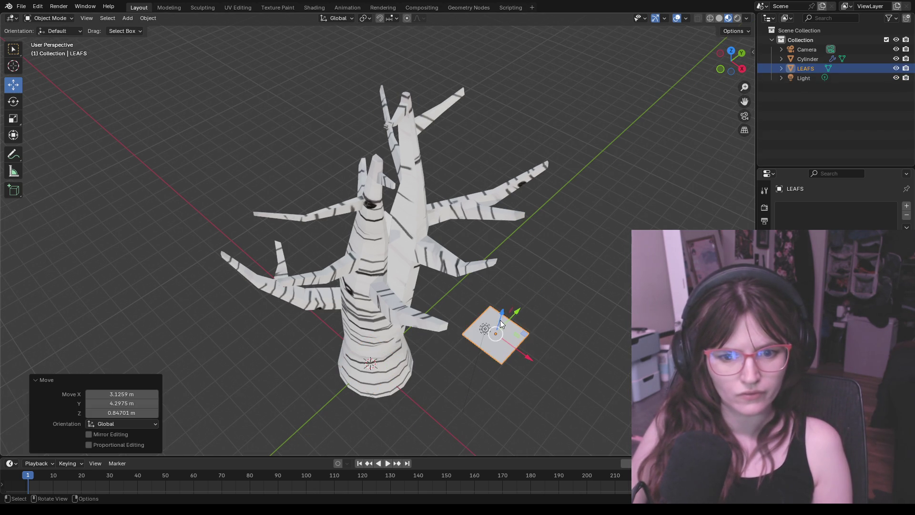
{"action": "mouse_move", "coordinate": [524, 330]}
{"action": "middle_mouse_down"}
{"action": "mouse_move", "coordinate": [571, 320]}
{"action": "mouse_move", "coordinate": [514, 360]}
{"action": "middle_mouse_up"}
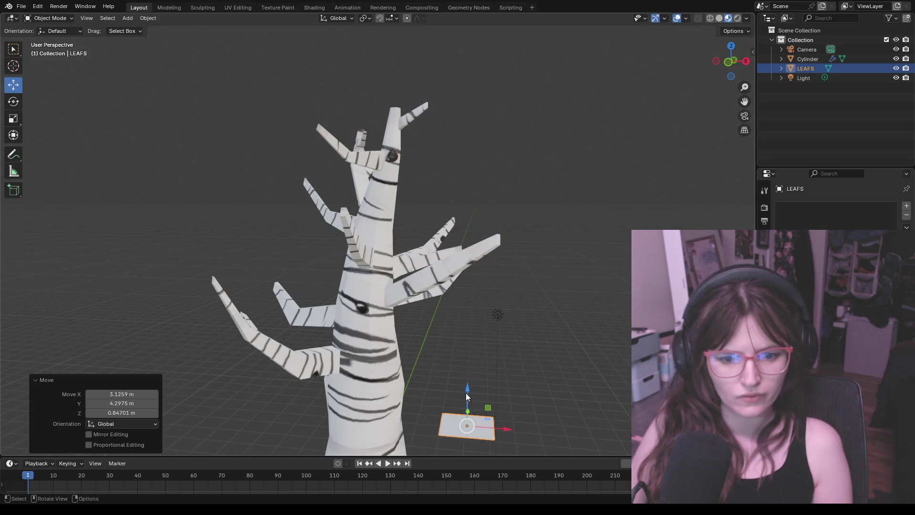
{"action": "left_click_drag", "start_coordinate": [465, 392], "coordinate": [468, 153]}
{"action": "mouse_move", "coordinate": [505, 159]}
{"action": "middle_mouse_down"}
{"action": "mouse_move", "coordinate": [555, 181]}
{"action": "mouse_move", "coordinate": [505, 214]}
{"action": "mouse_move", "coordinate": [561, 252]}
{"action": "middle_mouse_up"}
{"action": "mouse_move", "coordinate": [537, 244]}
{"action": "left_mouse_down"}
{"action": "mouse_move", "coordinate": [314, 164]}
{"action": "mouse_move", "coordinate": [333, 134]}
{"action": "left_mouse_up"}
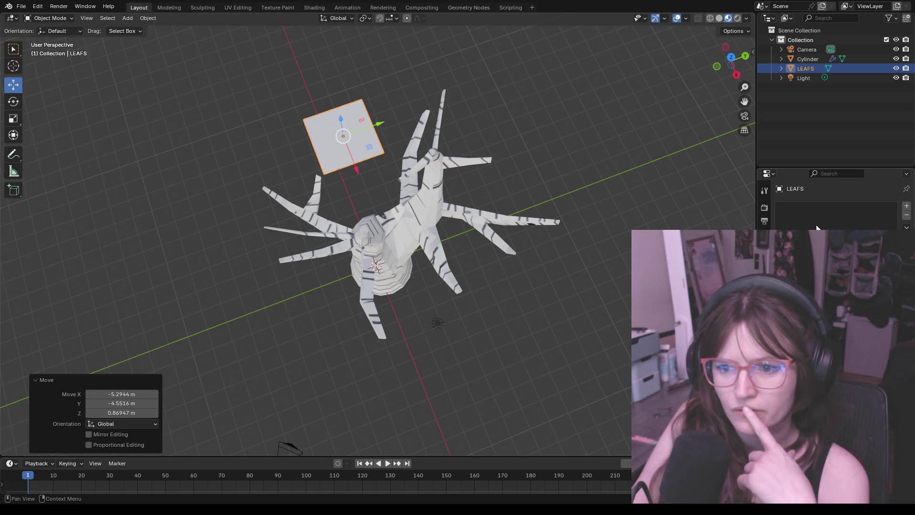
{"action": "left_click", "coordinate": [906, 208]}
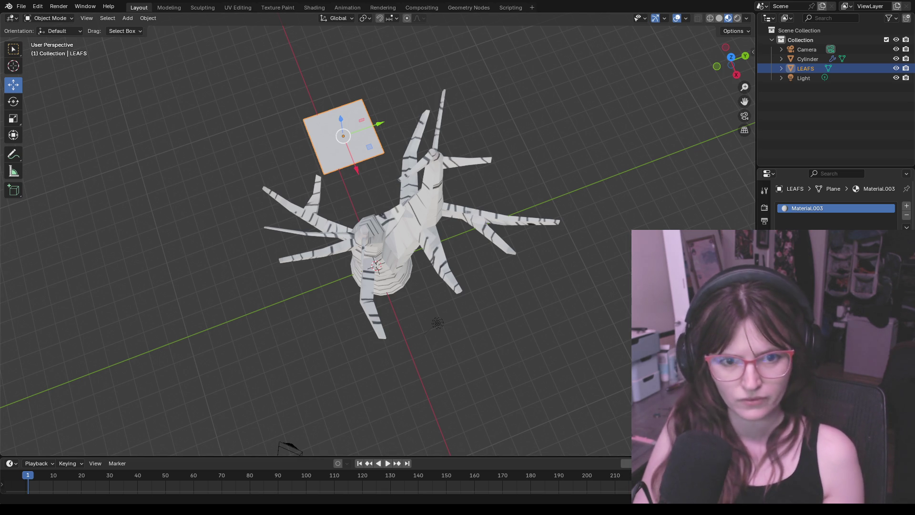
Briefly switch to the Paint window and back to Blender, leaving Material.003 unchanged
{"action": "key", "text": "alt+Tab"}
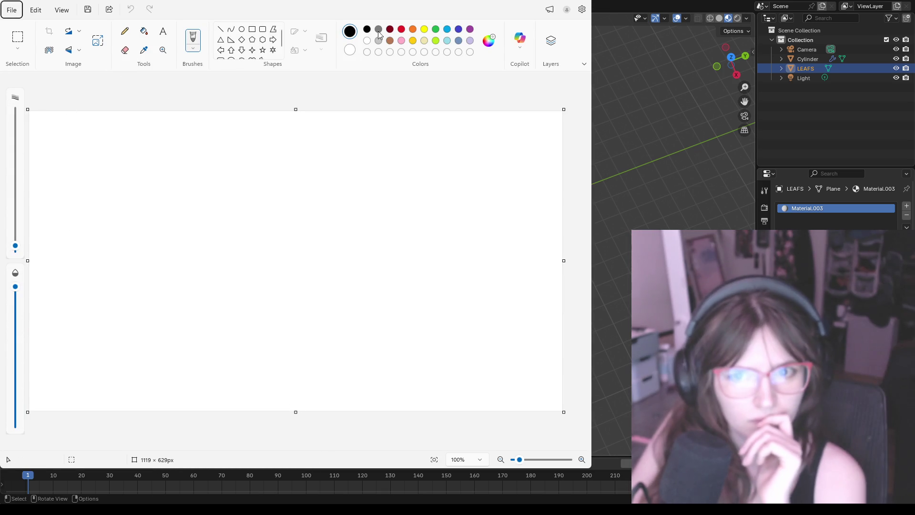
{"action": "key", "text": "alt+Tab"}
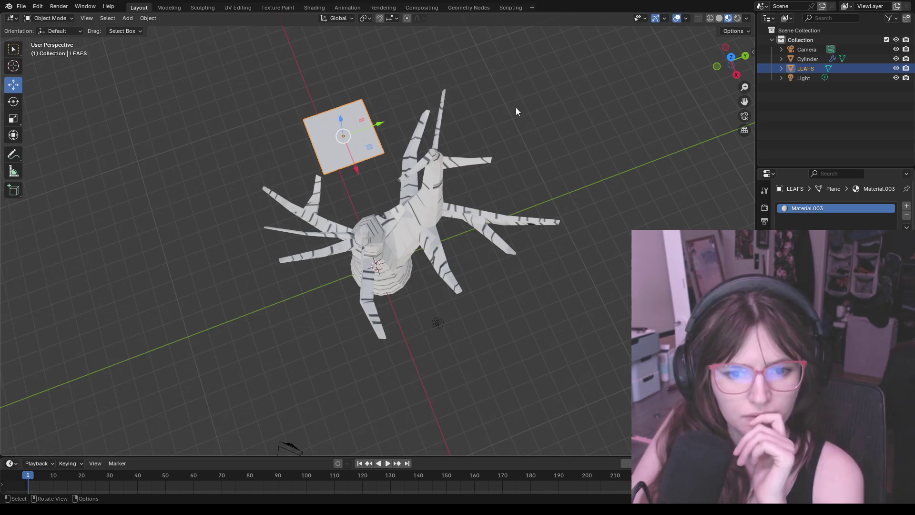
In the UV Editing workspace, select all the LEAFS plane's UVs and glance at the UV menu
{"action": "left_click", "coordinate": [237, 8]}
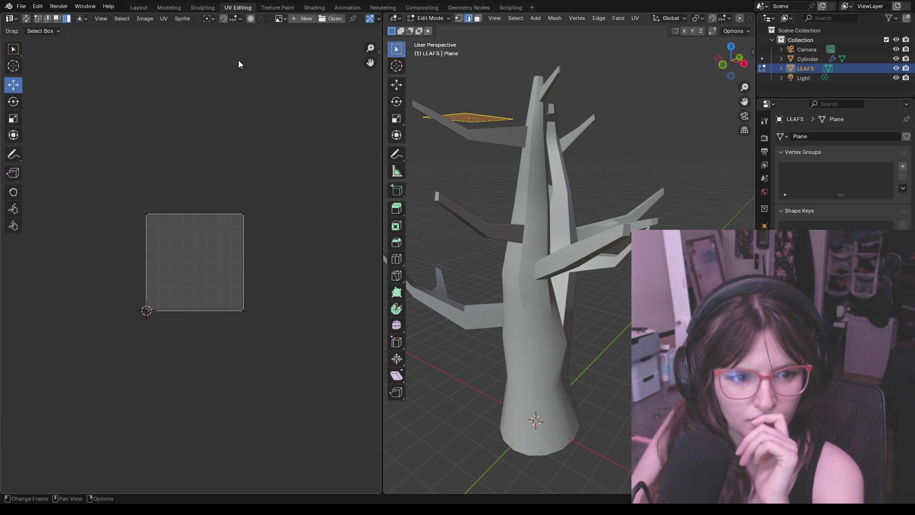
{"action": "scroll", "coordinate": [217, 250], "scroll_direction": "up", "scroll_amount": 1}
{"action": "scroll", "coordinate": [178, 234], "scroll_direction": "up", "scroll_amount": 2}
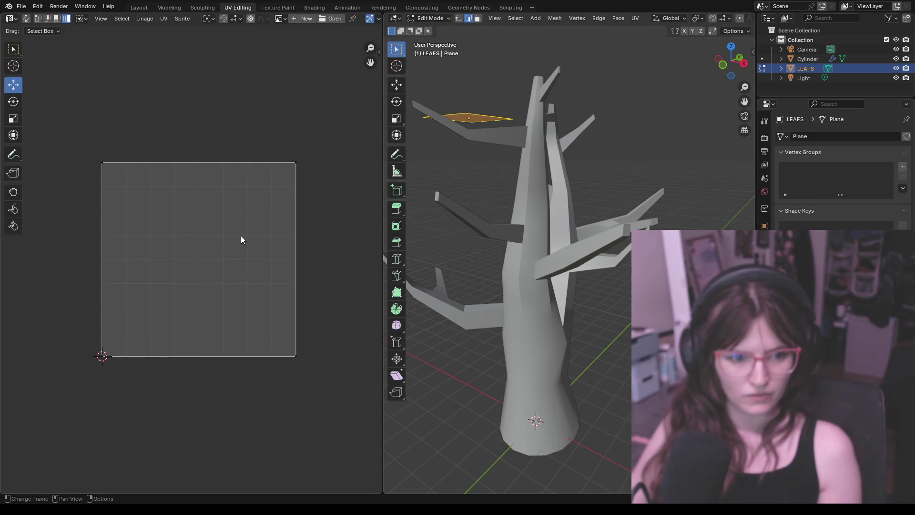
{"action": "key", "text": "a"}
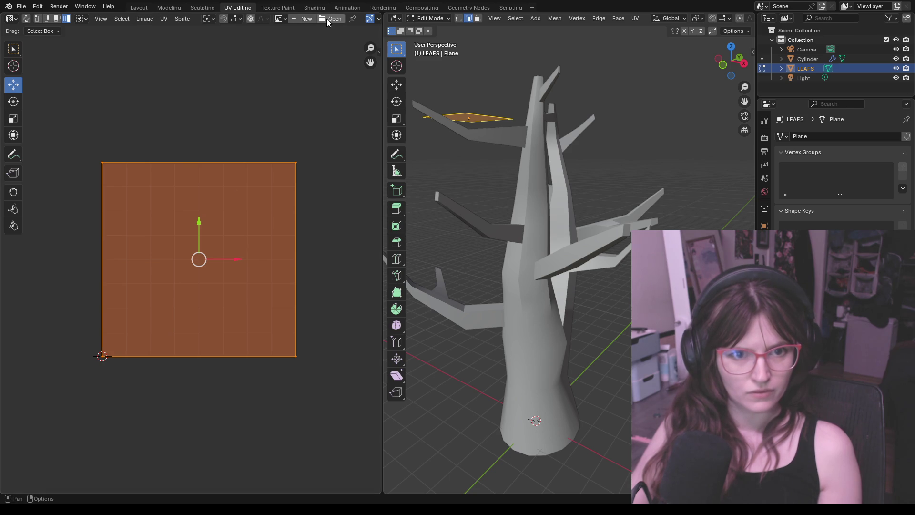
{"action": "left_click", "coordinate": [164, 19]}
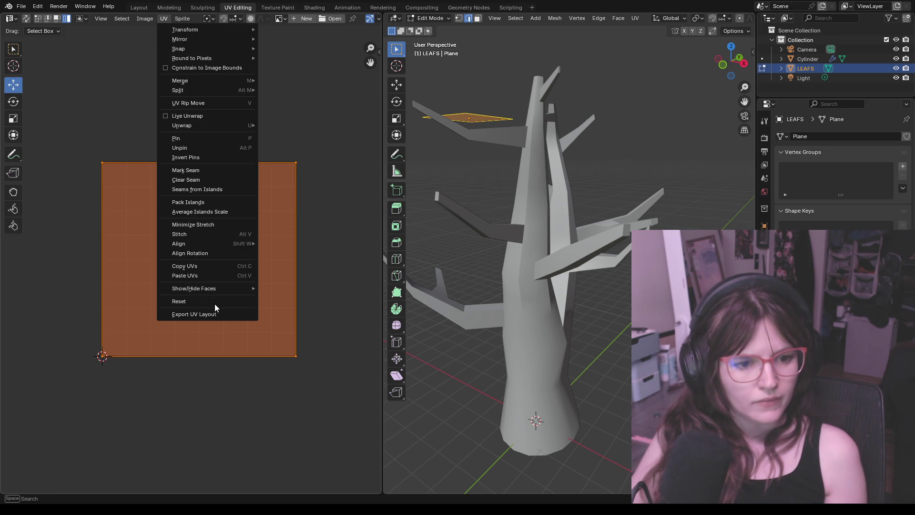
{"action": "left_click", "coordinate": [255, 321]}
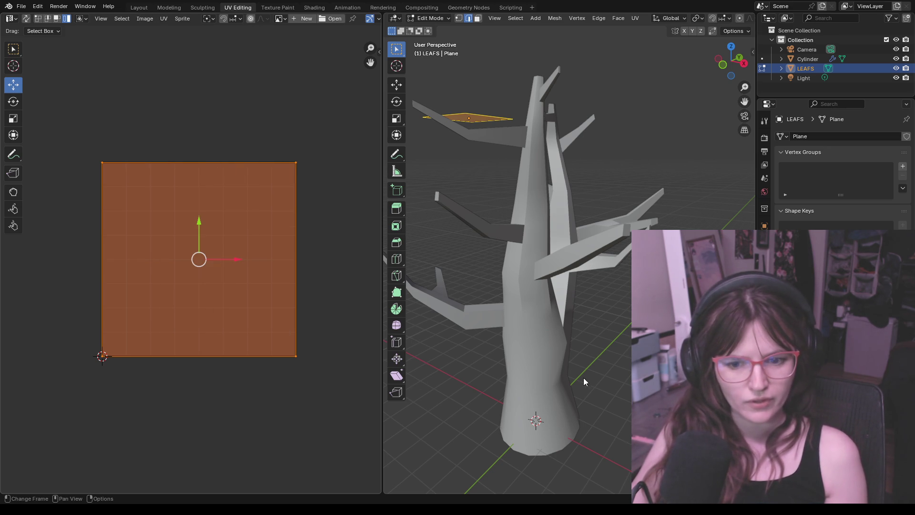
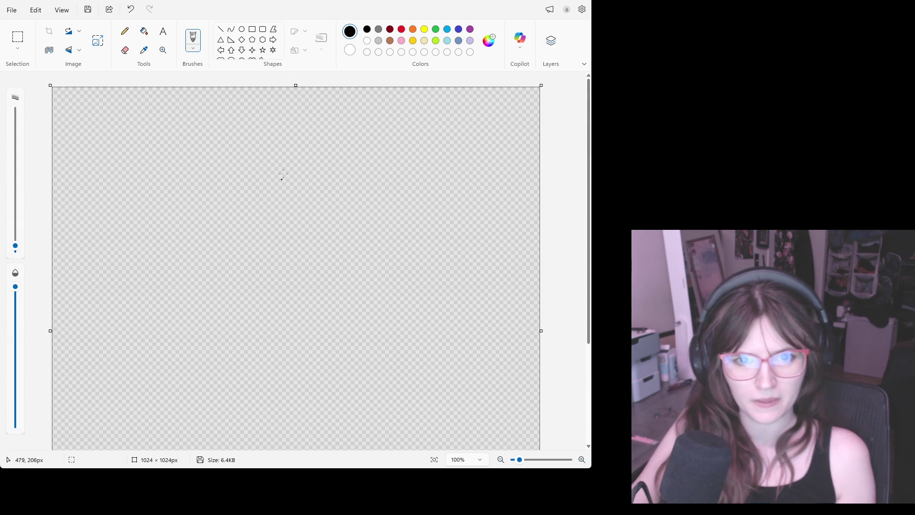
Make grey the painting colour and zoom out to see the whole transparent canvas
{"action": "left_click", "coordinate": [367, 40]}
{"action": "left_click", "coordinate": [378, 40]}
{"action": "scroll", "coordinate": [564, 171], "scroll_direction": "down", "scroll_amount": 3}
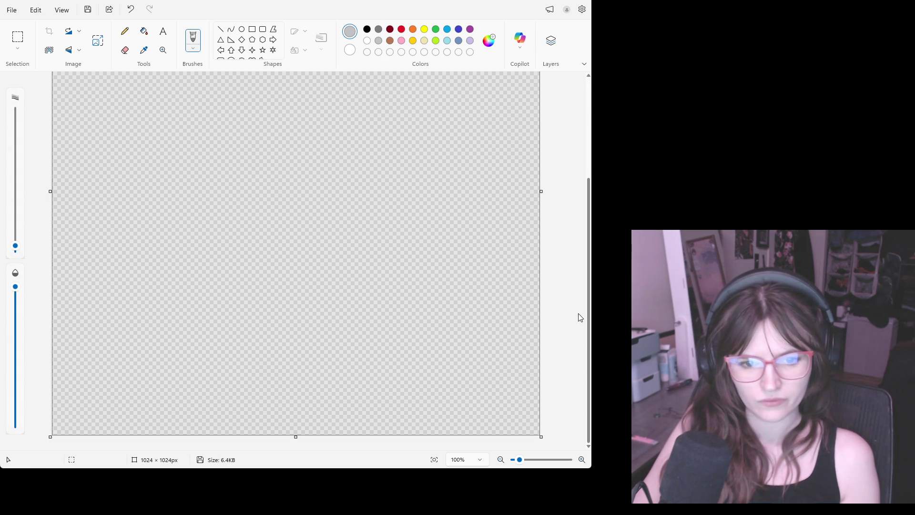
{"action": "scroll", "coordinate": [386, 193], "scroll_direction": "up", "scroll_amount": 1}
{"action": "left_click", "coordinate": [163, 50]}
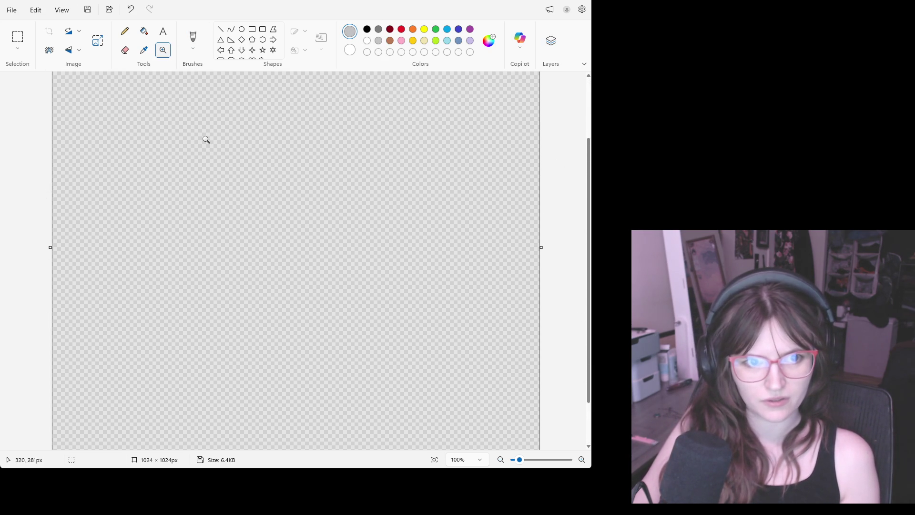
{"action": "right_click", "coordinate": [206, 139]}
Draw a vertical grey guide line down the centre of the canvas with the Line shape
{"action": "left_click", "coordinate": [222, 29]}
{"action": "left_click_drag", "start_coordinate": [296, 84], "coordinate": [301, 468]}
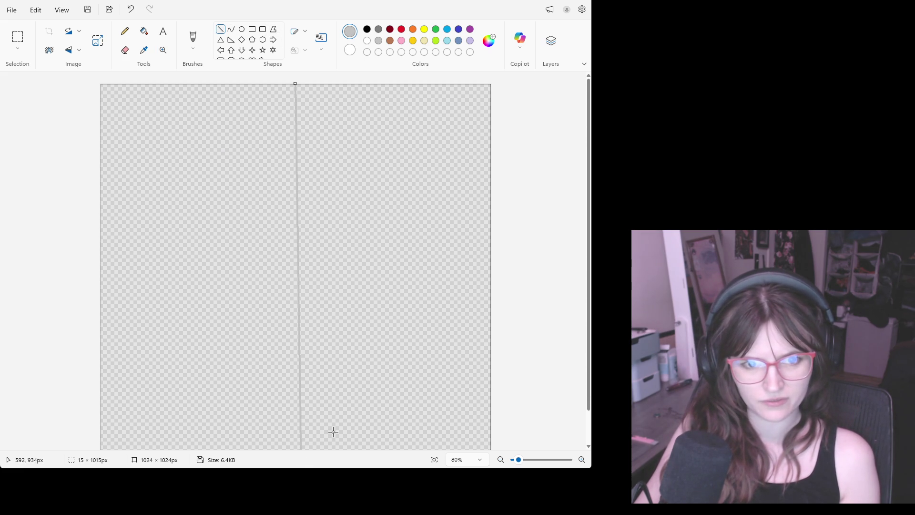
{"action": "scroll", "coordinate": [332, 432], "scroll_direction": "down", "scroll_amount": 1}
{"action": "key", "text": "ctrl+z"}
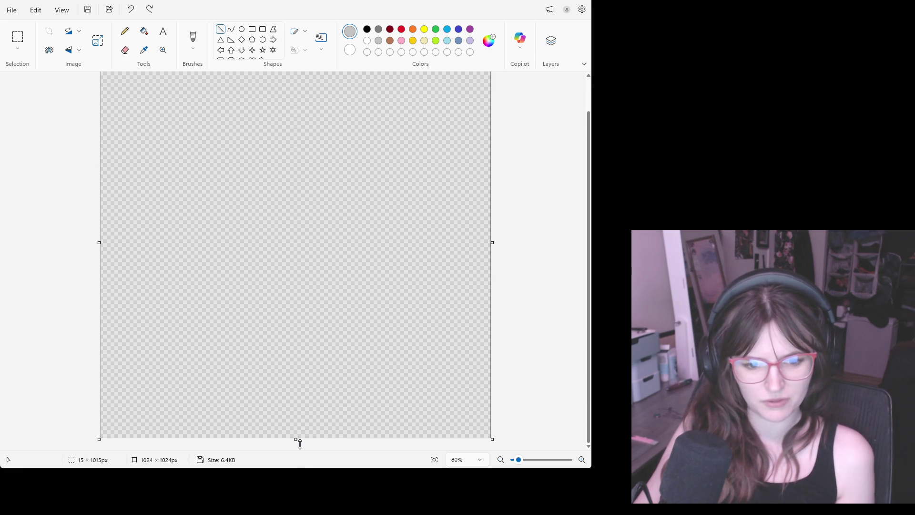
{"action": "mouse_move", "coordinate": [295, 437]}
{"action": "left_mouse_down"}
{"action": "mouse_move", "coordinate": [306, 67]}
{"action": "mouse_move", "coordinate": [296, 79]}
{"action": "left_mouse_up"}
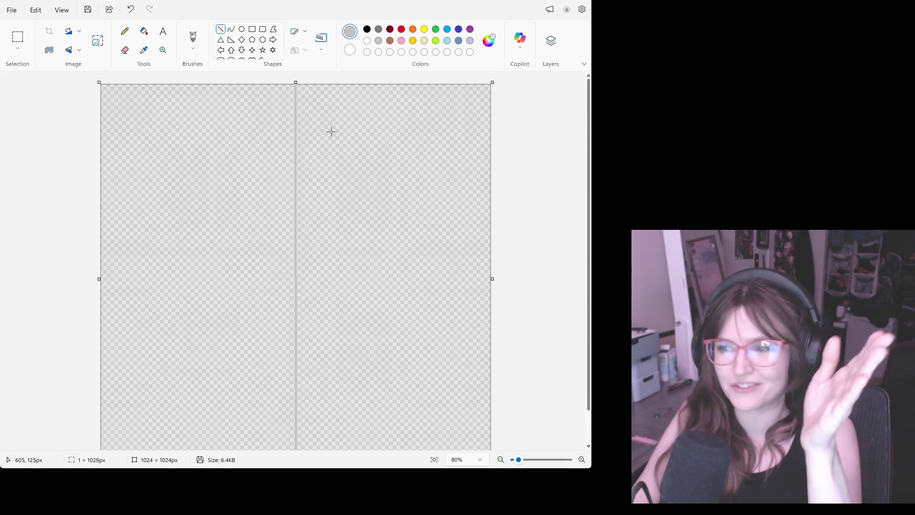
{"action": "left_click", "coordinate": [129, 31]}
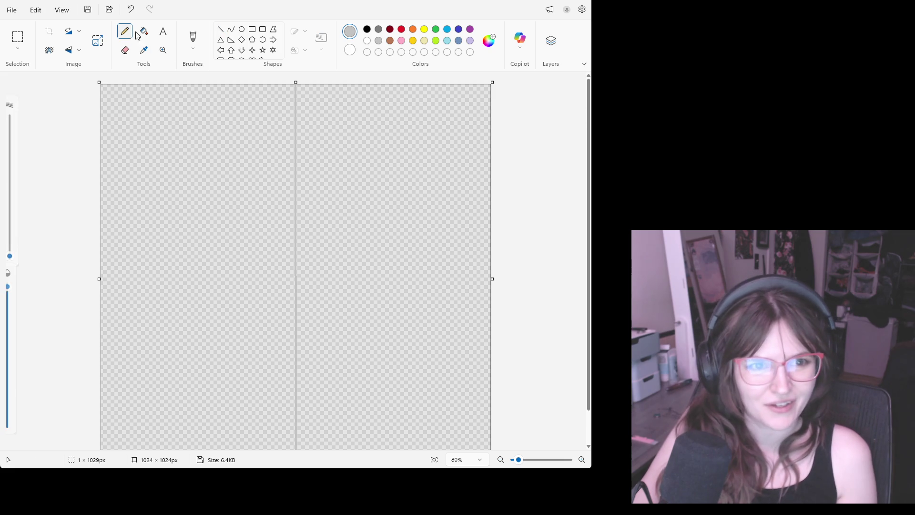
Paint soft grey side twigs angled off the centre line, undoing unsatisfying strokes
{"action": "left_click", "coordinate": [193, 39]}
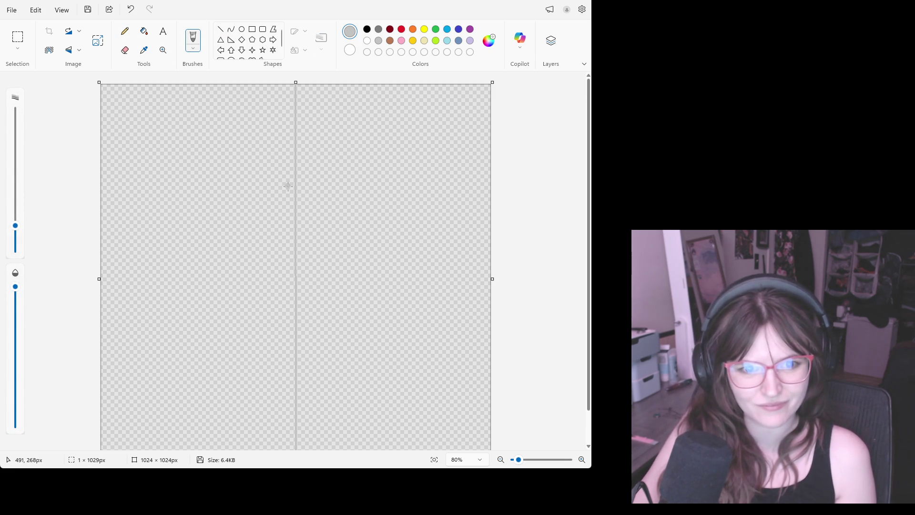
{"action": "left_click_drag", "start_coordinate": [295, 190], "coordinate": [272, 151]}
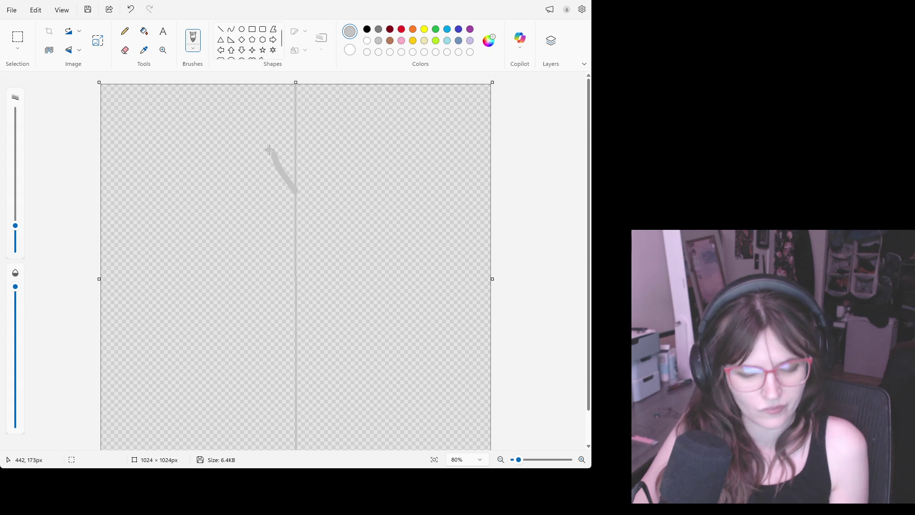
{"action": "key", "text": "ctrl+z"}
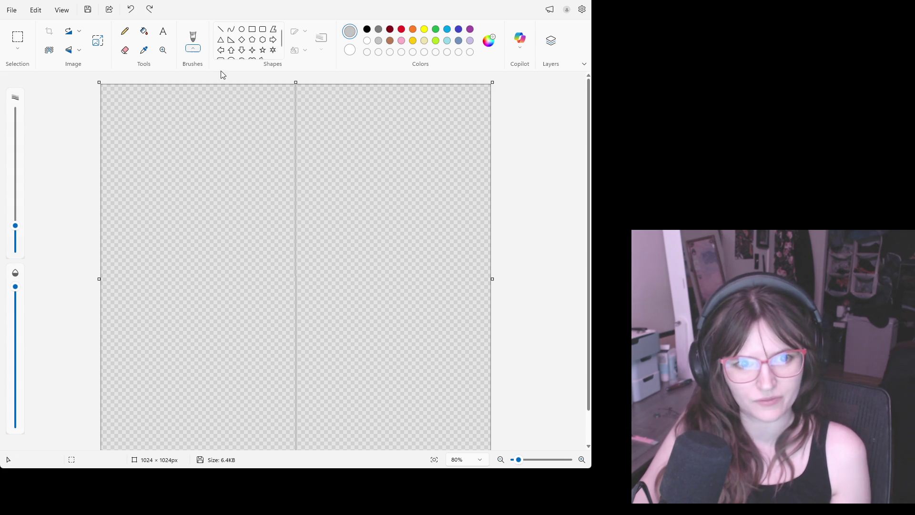
{"action": "mouse_move", "coordinate": [296, 257]}
{"action": "left_mouse_down"}
{"action": "mouse_move", "coordinate": [254, 175]}
{"action": "mouse_move", "coordinate": [300, 251]}
{"action": "left_mouse_up"}
{"action": "key", "text": "ctrl+z"}
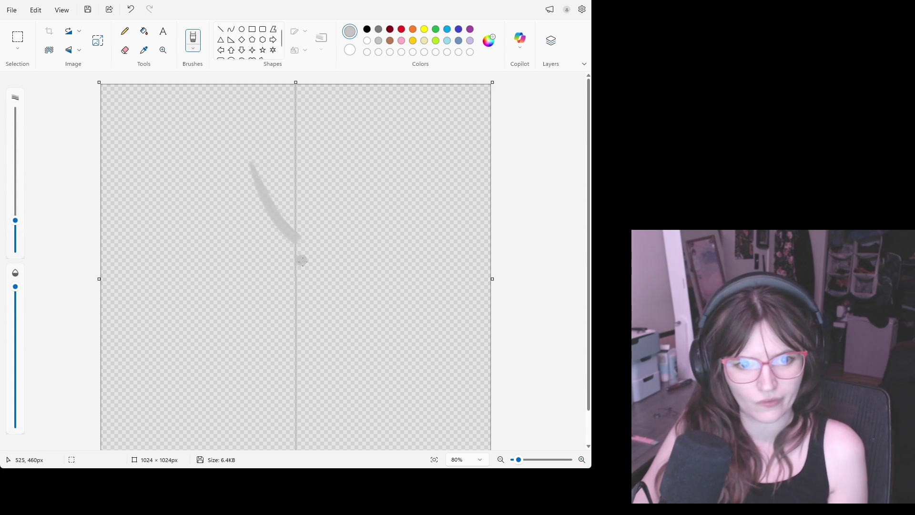
{"action": "left_click_drag", "start_coordinate": [330, 188], "coordinate": [286, 300]}
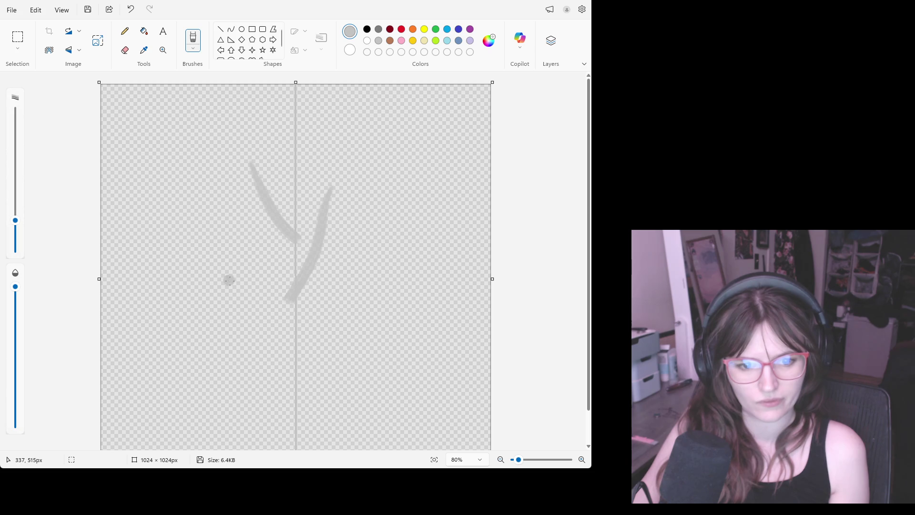
{"action": "left_click_drag", "start_coordinate": [230, 282], "coordinate": [306, 396]}
{"action": "mouse_move", "coordinate": [296, 447]}
{"action": "left_mouse_down"}
{"action": "mouse_move", "coordinate": [373, 367]}
{"action": "mouse_move", "coordinate": [314, 437]}
{"action": "left_mouse_up"}
{"action": "key", "text": "ctrl+z"}
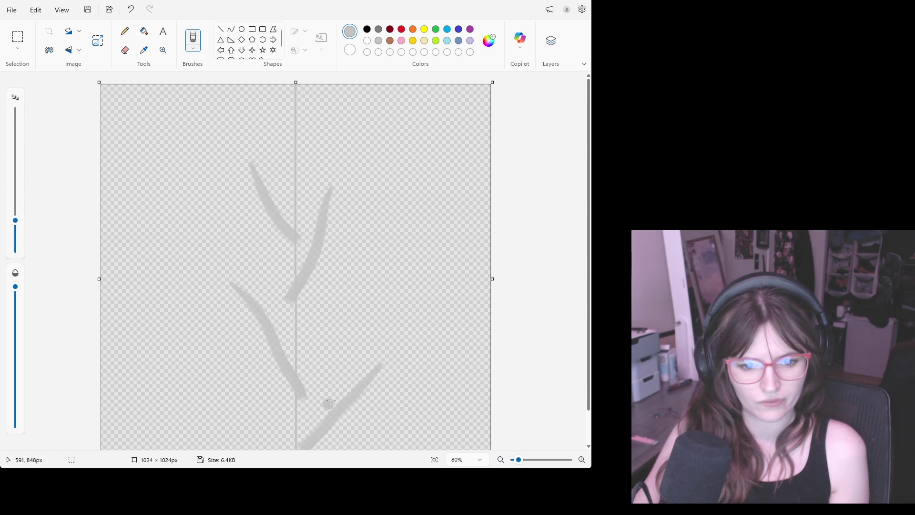
{"action": "scroll", "coordinate": [330, 401], "scroll_direction": "down", "scroll_amount": 1}
Paint the grey trunk along the centre line from the canvas top to the bottom
{"action": "left_click_drag", "start_coordinate": [296, 435], "coordinate": [303, 370]}
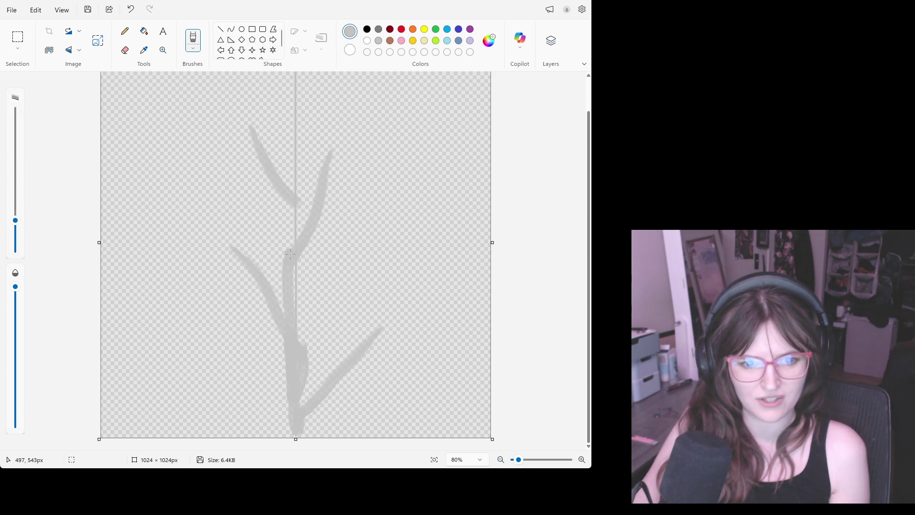
{"action": "key", "text": "ctrl+z"}
{"action": "left_click_drag", "start_coordinate": [300, 358], "coordinate": [299, 446]}
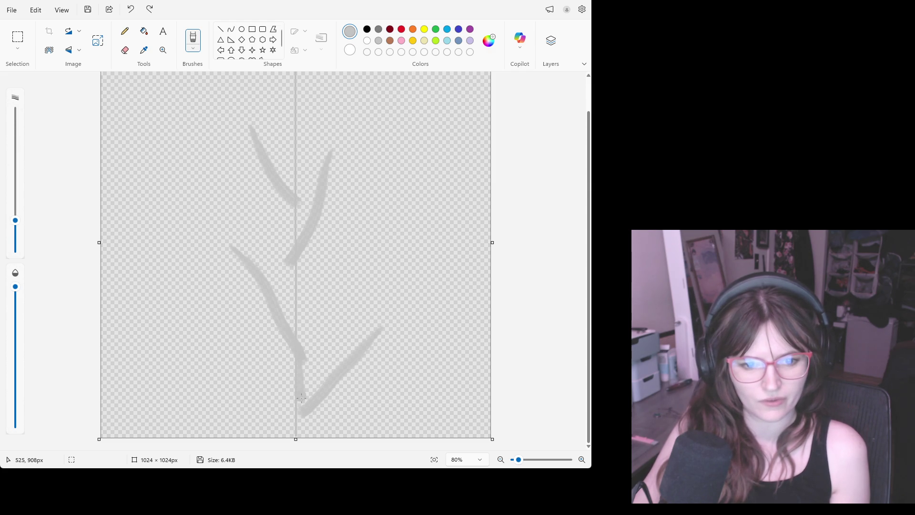
{"action": "left_click_drag", "start_coordinate": [296, 343], "coordinate": [290, 176]}
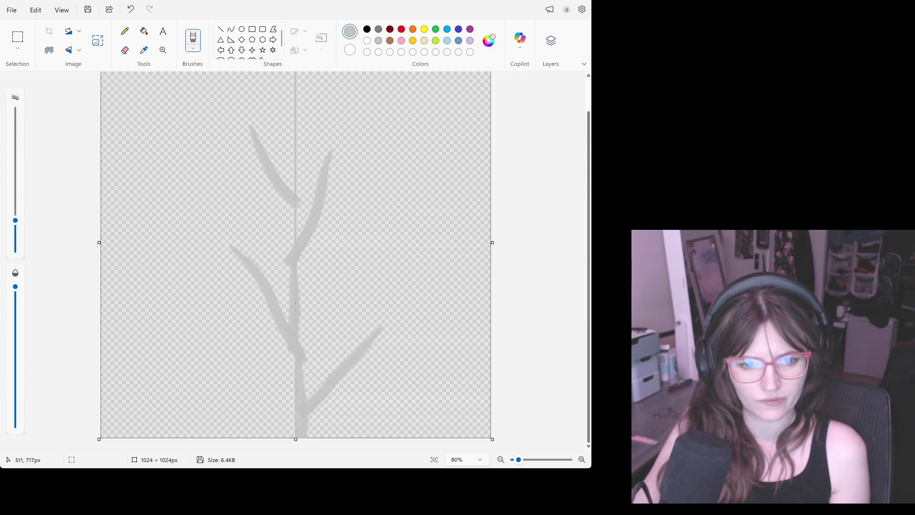
{"action": "scroll", "coordinate": [299, 164], "scroll_direction": "up", "scroll_amount": 1}
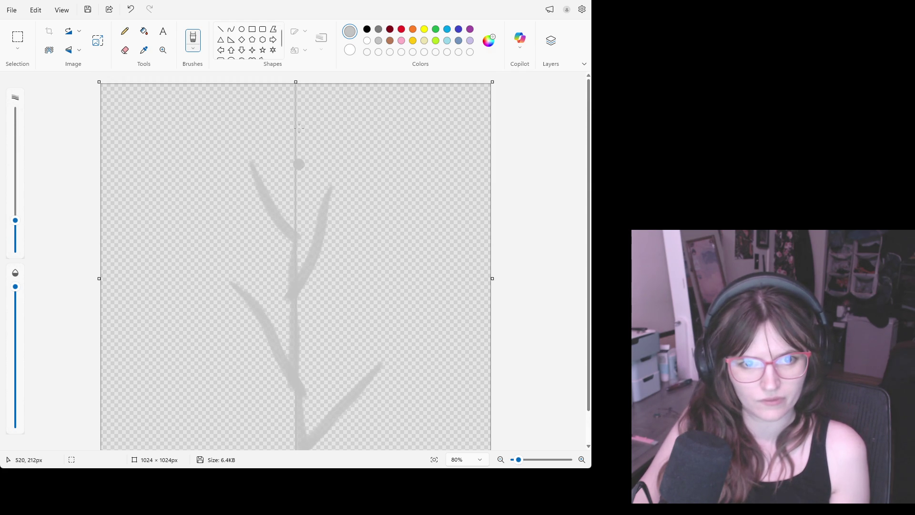
{"action": "left_click_drag", "start_coordinate": [295, 88], "coordinate": [296, 221]}
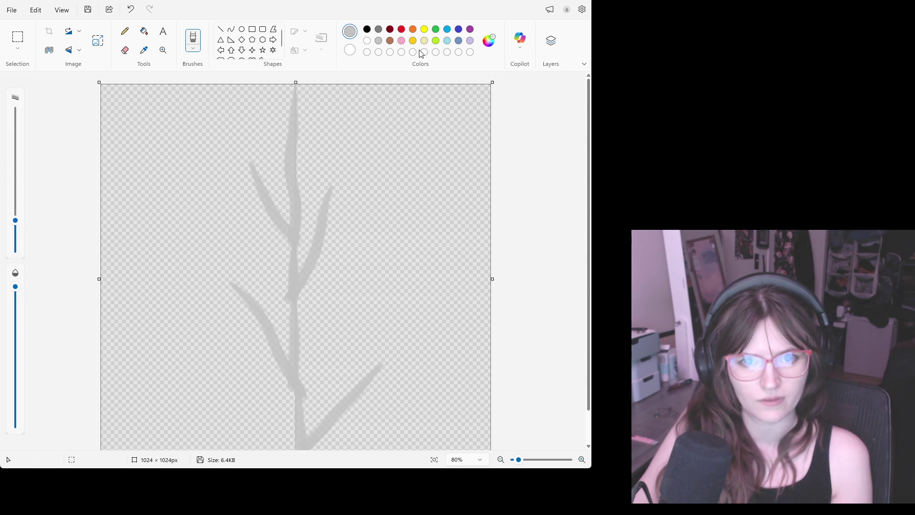
{"action": "left_click", "coordinate": [401, 29]}
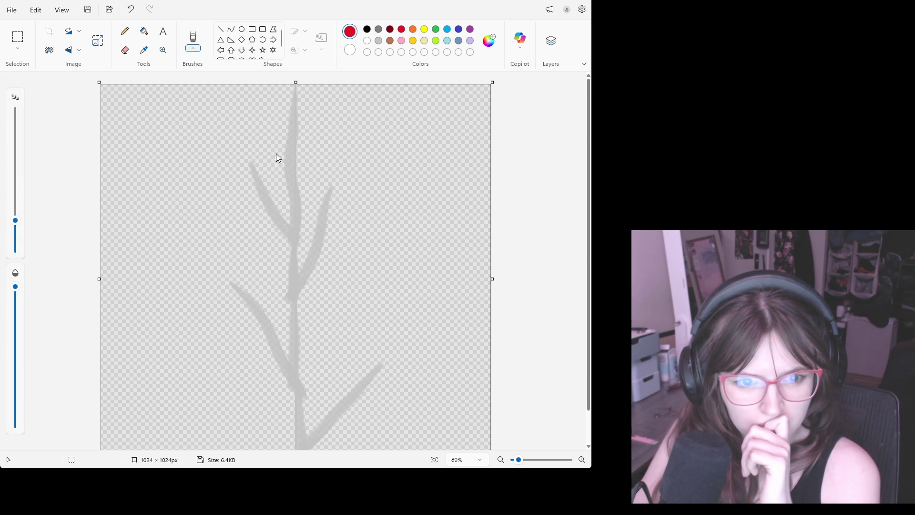
With a finer red brush, try a leaf outline at an upper twig tip and undo it
{"action": "left_click", "coordinate": [271, 92]}
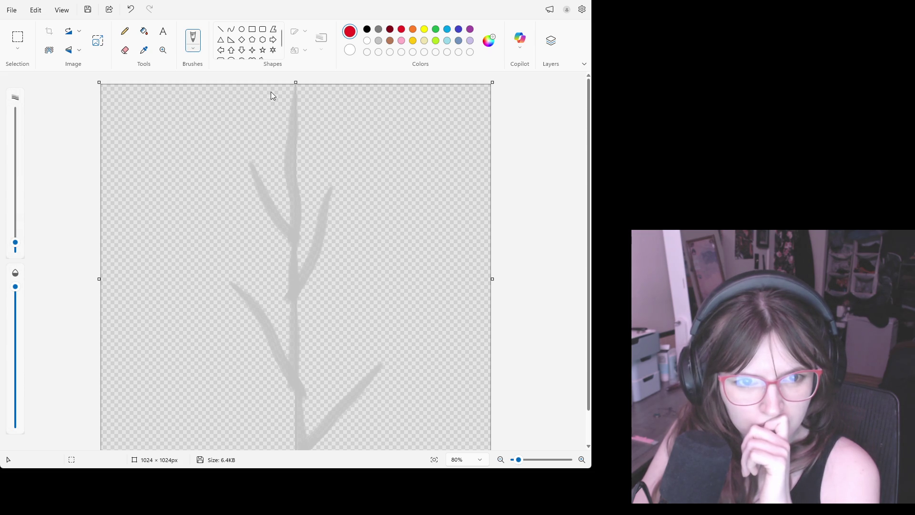
{"action": "left_click_drag", "start_coordinate": [251, 166], "coordinate": [221, 100]}
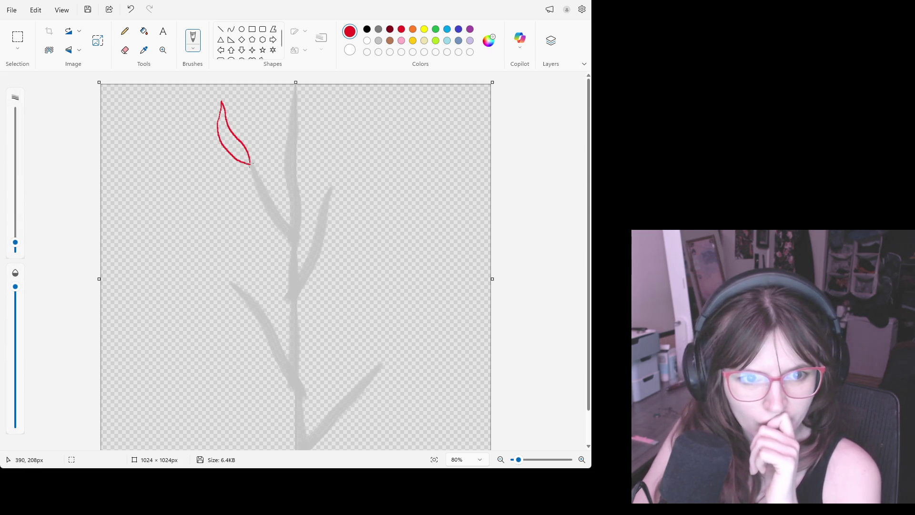
{"action": "key", "text": "ctrl+z"}
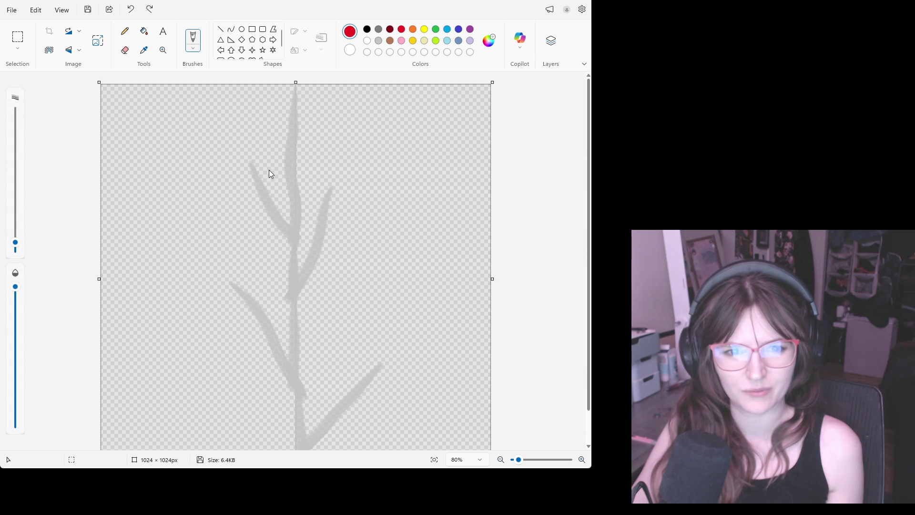
Pick a muted pink-red colour and sketch trial leaf outlines around the twig tips
{"action": "left_click", "coordinate": [284, 352]}
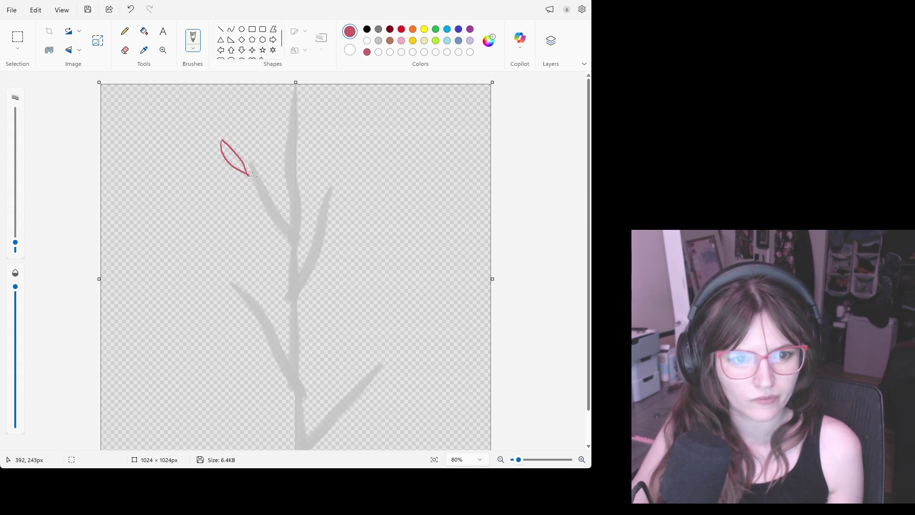
{"action": "key", "text": "ctrl+z"}
{"action": "left_click_drag", "start_coordinate": [259, 175], "coordinate": [270, 144]}
{"action": "left_click_drag", "start_coordinate": [249, 174], "coordinate": [248, 118]}
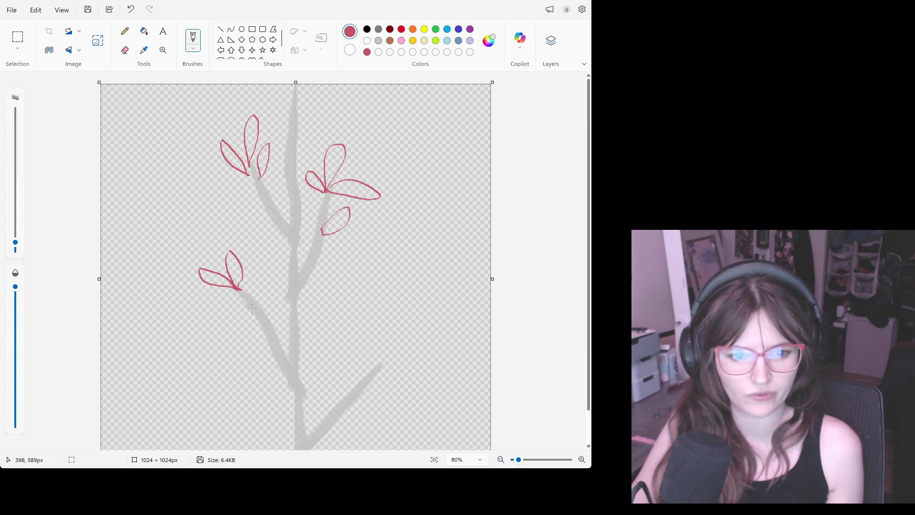
{"action": "left_click_drag", "start_coordinate": [241, 311], "coordinate": [261, 295]}
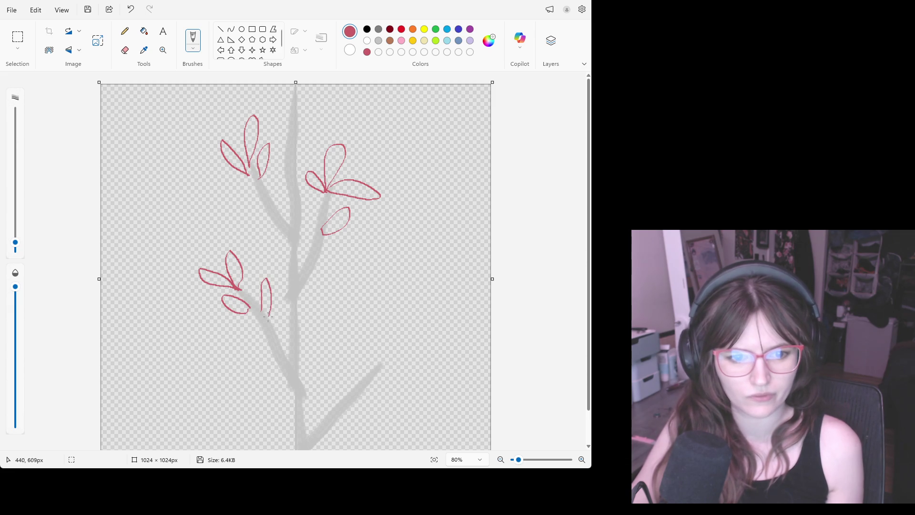
Undo all the trial leaf outlines, leaving only the grey branch, and return to Brushes
{"action": "key", "text": "ctrl+z"}
{"action": "key", "text": "ctrl+z"}
{"action": "key", "text": "ctrl+z"}
{"action": "key", "text": "ctrl+z"}
{"action": "key", "text": "ctrl+z"}
{"action": "key", "text": "ctrl+z"}
{"action": "key", "text": "ctrl+z"}
{"action": "key", "text": "ctrl+z"}
{"action": "key", "text": "ctrl+z"}
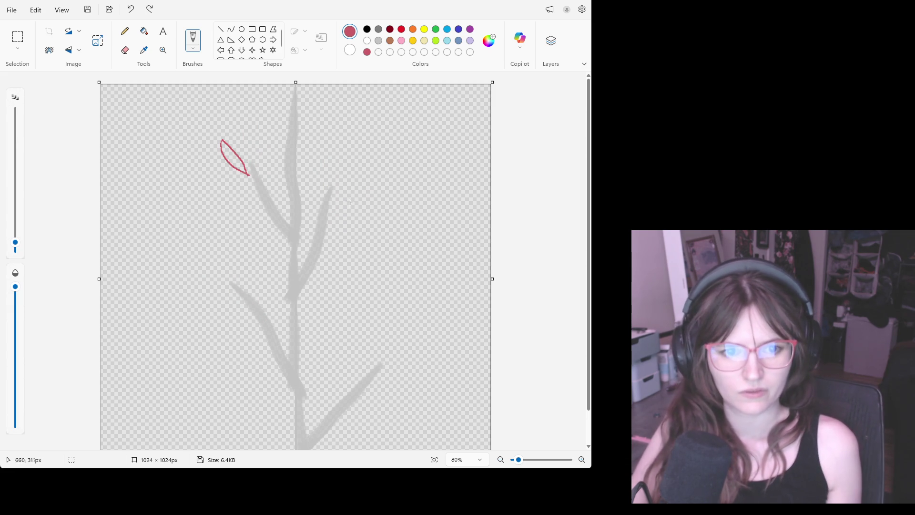
{"action": "key", "text": "ctrl+z"}
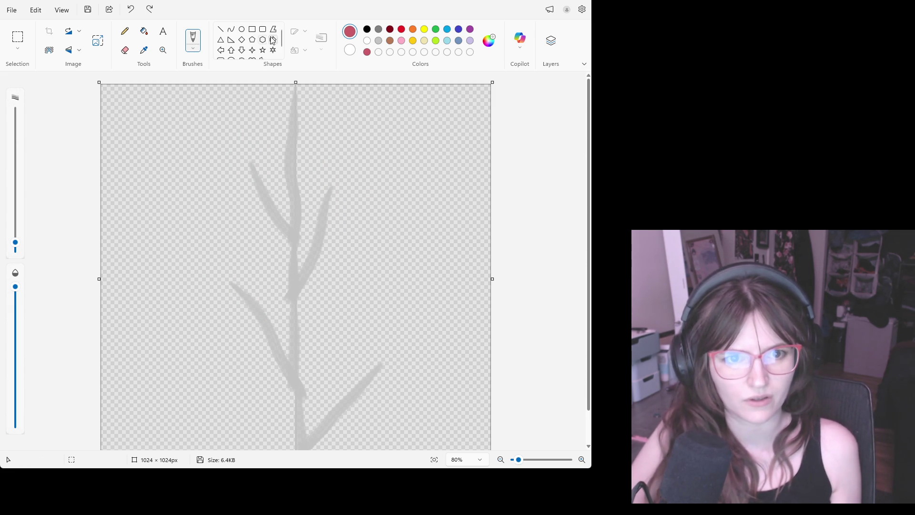
{"action": "left_click", "coordinate": [250, 41]}
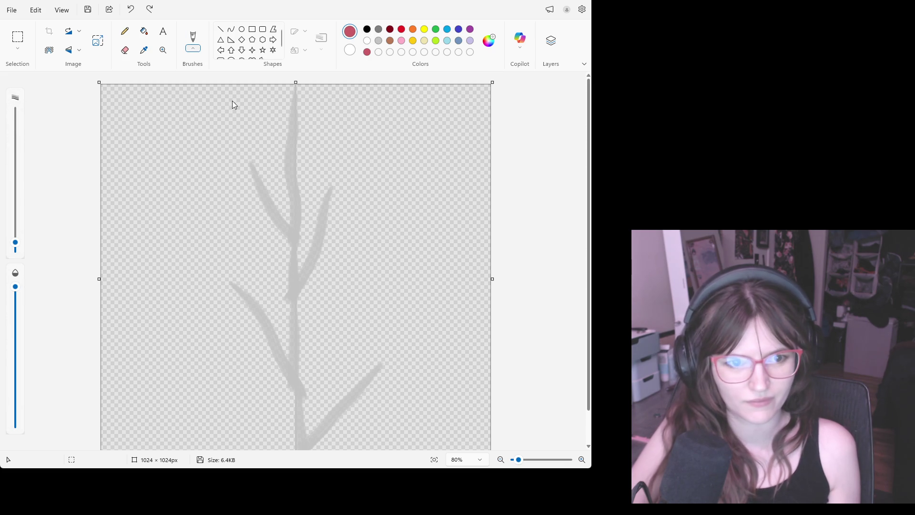
{"action": "left_click", "coordinate": [191, 41]}
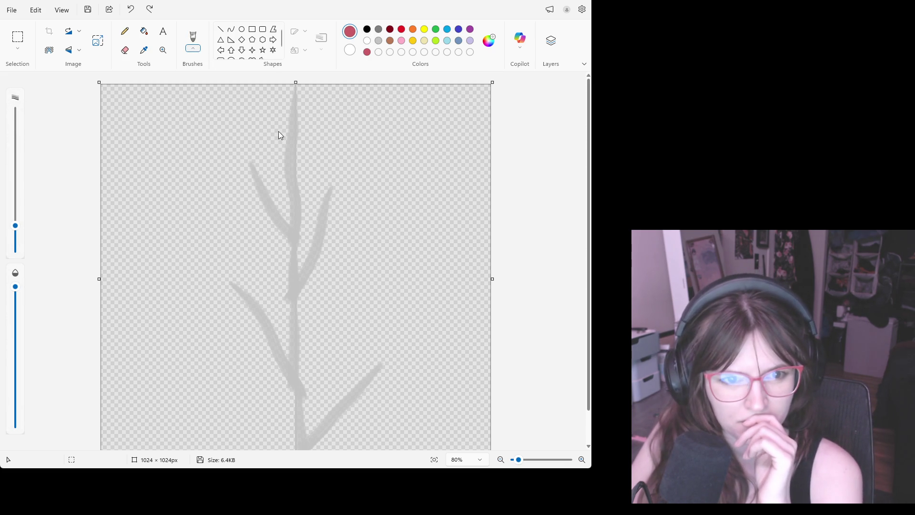
Adjust the brush size, try a red leaf stroke on the upper twig and undo it
{"action": "key", "text": "ctrl+KP_Subtract"}
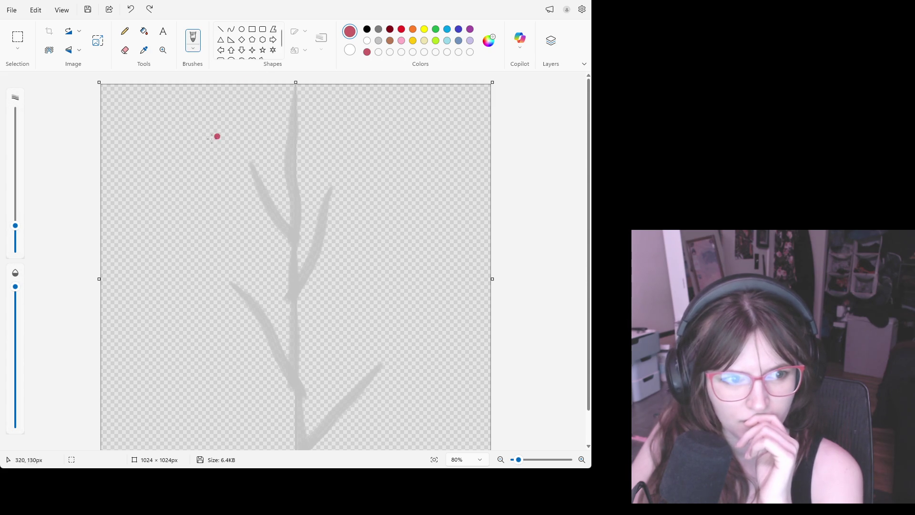
{"action": "mouse_move", "coordinate": [18, 227]}
{"action": "left_mouse_down"}
{"action": "mouse_move", "coordinate": [21, 201]}
{"action": "mouse_move", "coordinate": [17, 216]}
{"action": "left_mouse_up"}
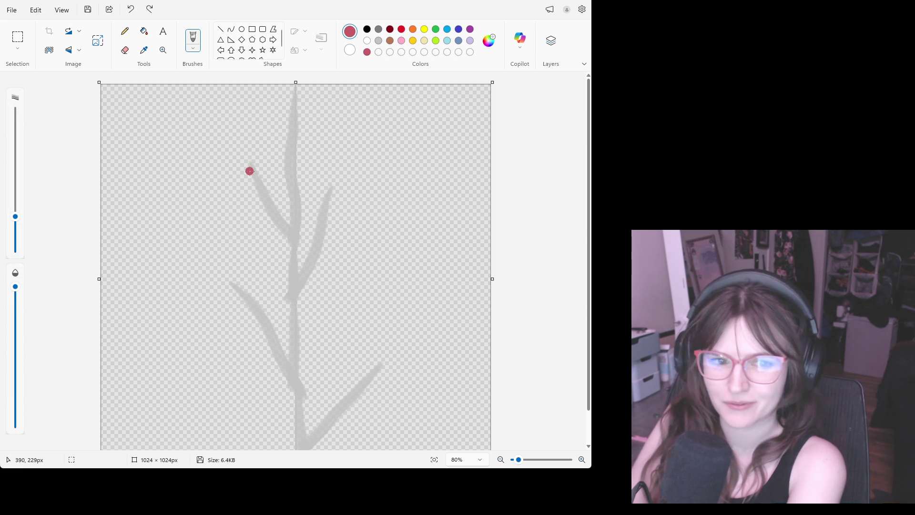
{"action": "left_click_drag", "start_coordinate": [247, 165], "coordinate": [232, 128]}
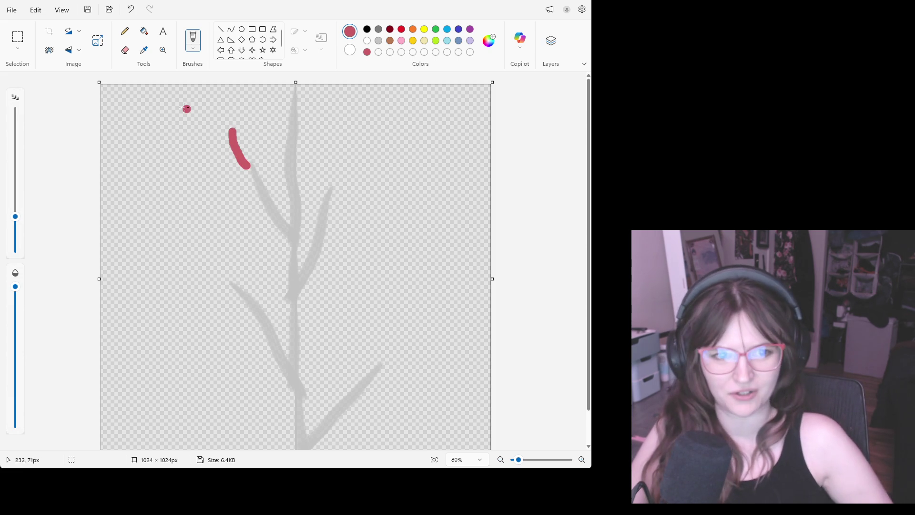
{"action": "key", "text": "ctrl+z"}
{"action": "left_click", "coordinate": [125, 33]}
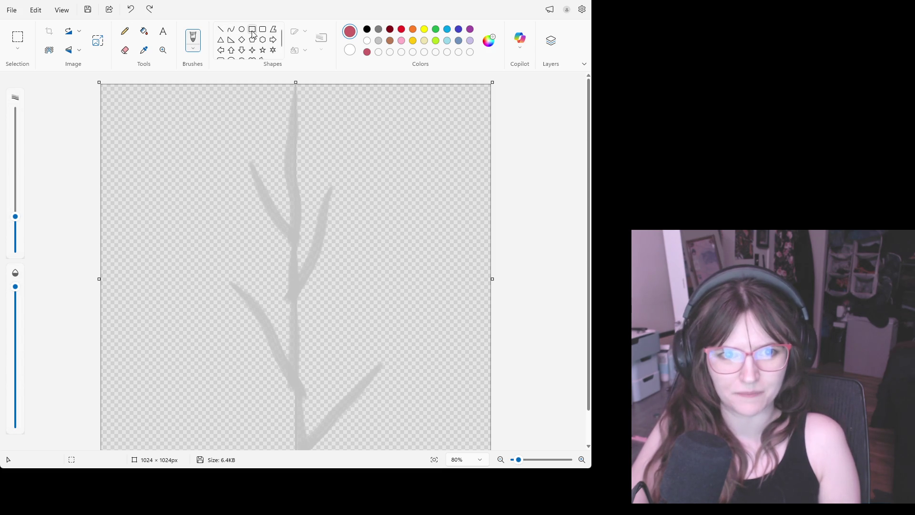
{"action": "scroll", "coordinate": [254, 34], "scroll_direction": "down", "scroll_amount": 1}
{"action": "scroll", "coordinate": [231, 57], "scroll_direction": "up", "scroll_amount": 1}
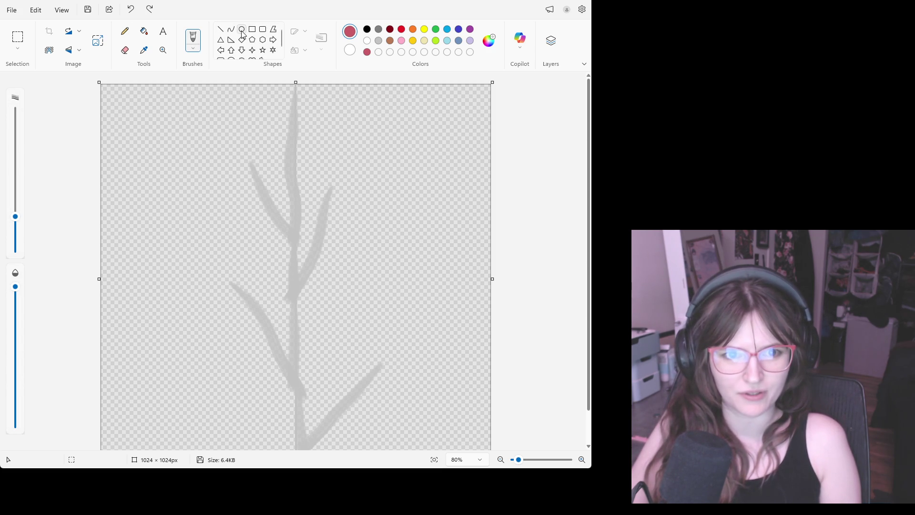
{"action": "scroll", "coordinate": [251, 52], "scroll_direction": "down", "scroll_amount": 1}
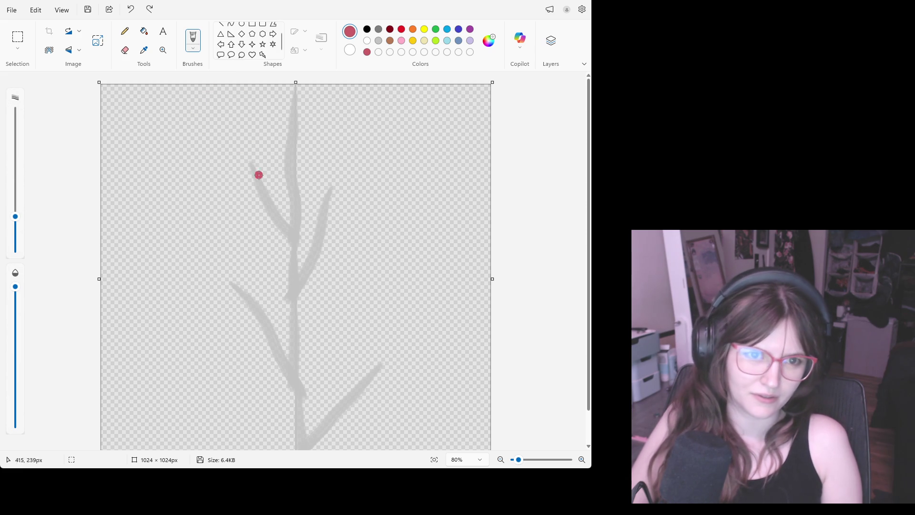
Draw and discard a trial oval, then return to the brush for leaf outlines
{"action": "left_click", "coordinate": [242, 24]}
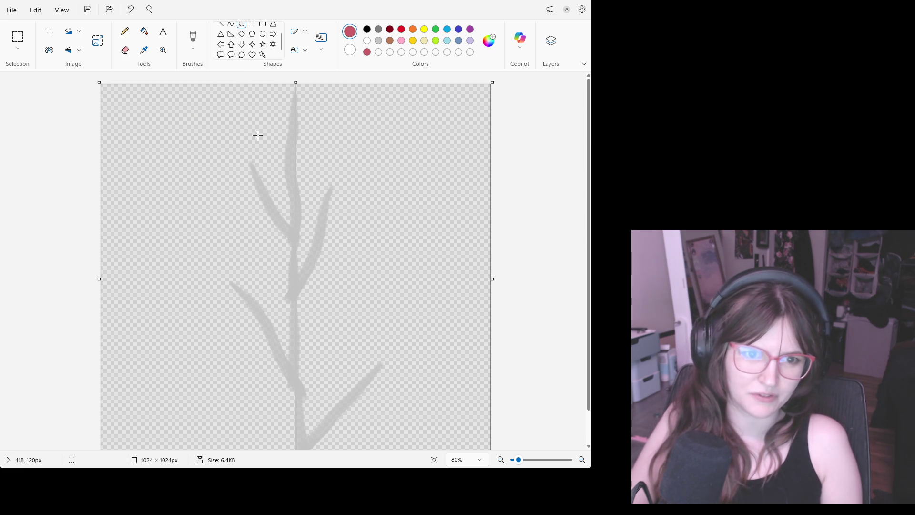
{"action": "left_click_drag", "start_coordinate": [237, 161], "coordinate": [218, 132]}
{"action": "key", "text": "ctrl+z"}
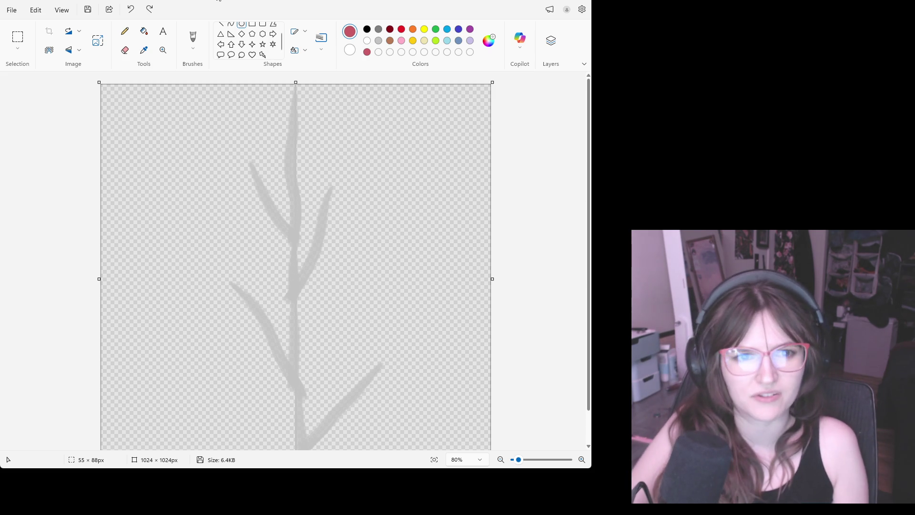
{"action": "left_click", "coordinate": [130, 37]}
{"action": "left_click", "coordinate": [193, 40]}
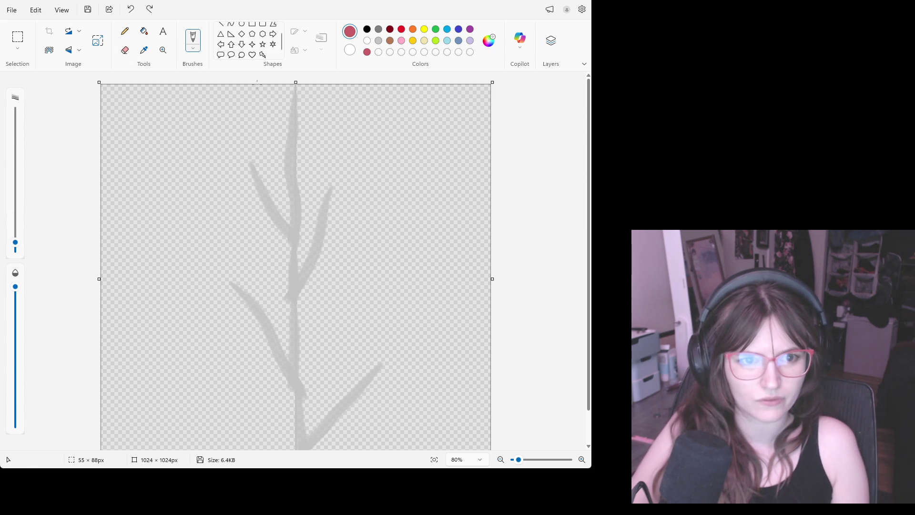
Outline red leaves on the upper twigs and right branches, undoing misdrawn strokes
{"action": "left_click_drag", "start_coordinate": [248, 165], "coordinate": [238, 160]}
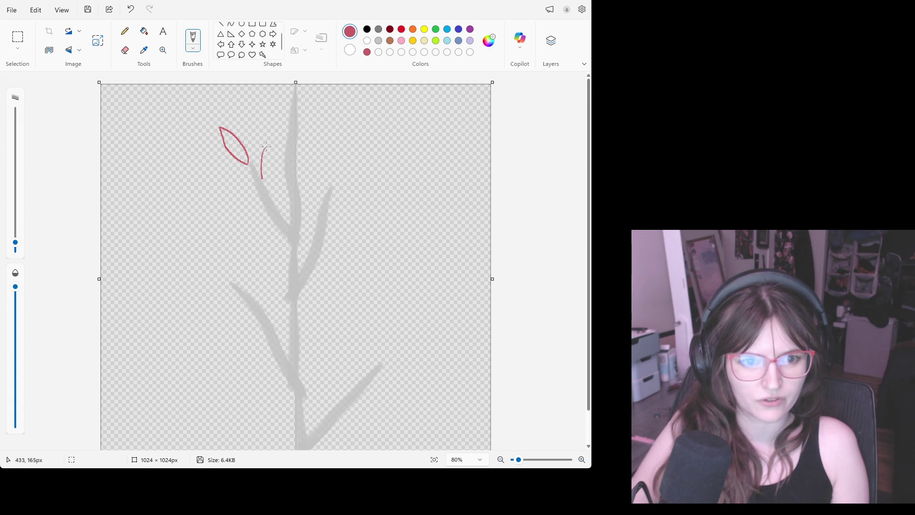
{"action": "left_click_drag", "start_coordinate": [262, 209], "coordinate": [234, 192]}
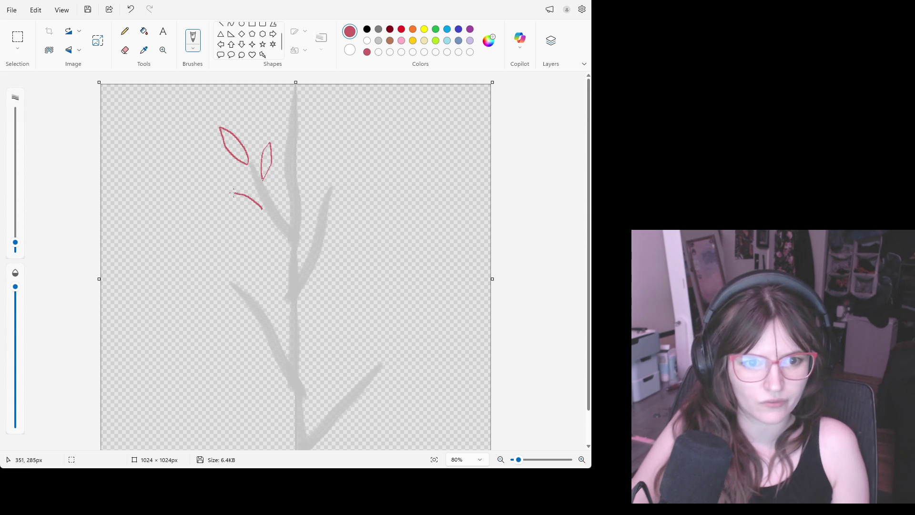
{"action": "mouse_move", "coordinate": [318, 192]}
{"action": "left_mouse_down"}
{"action": "mouse_move", "coordinate": [319, 170]}
{"action": "mouse_move", "coordinate": [323, 186]}
{"action": "left_mouse_up"}
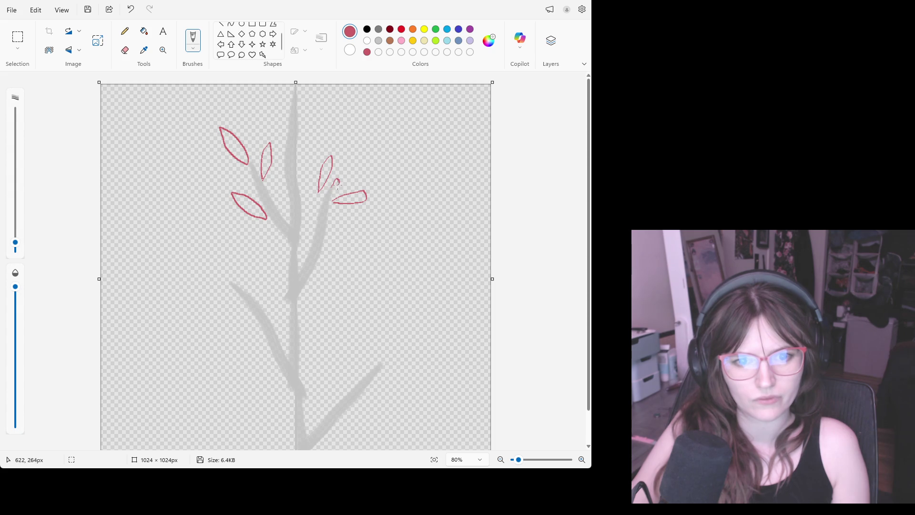
{"action": "key", "text": "ctrl+z"}
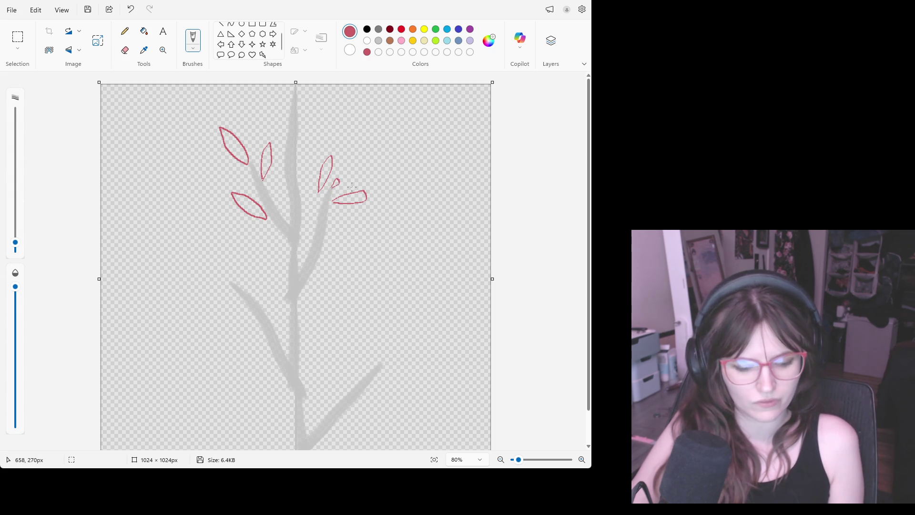
{"action": "key", "text": "ctrl+z"}
{"action": "key", "text": "ctrl+z"}
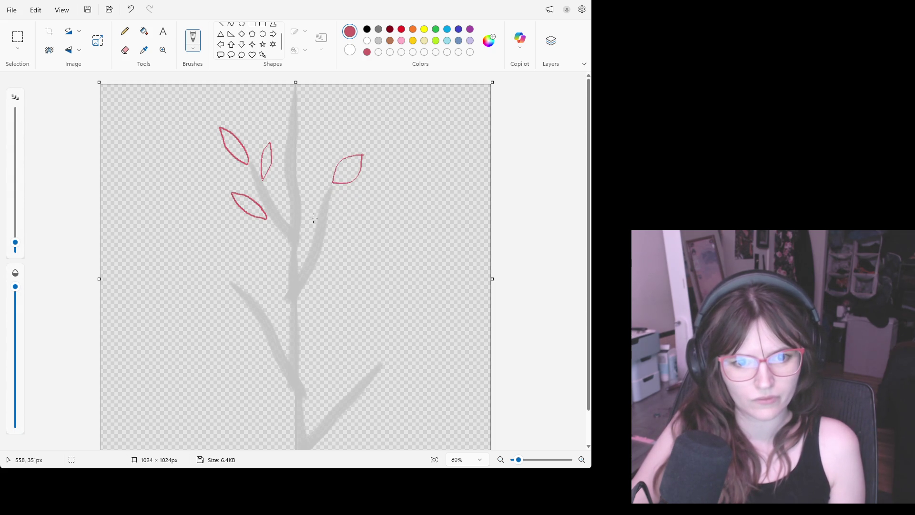
{"action": "left_click_drag", "start_coordinate": [327, 227], "coordinate": [372, 224]}
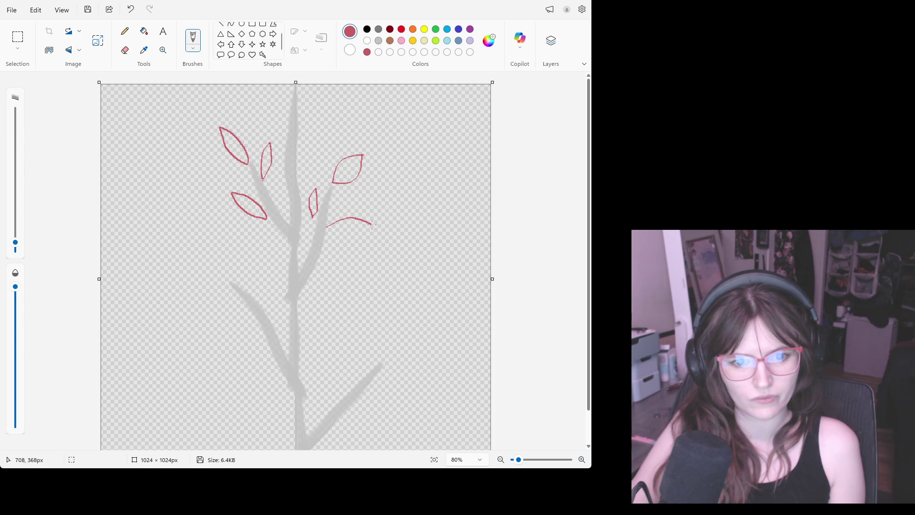
{"action": "key", "text": "ctrl+z"}
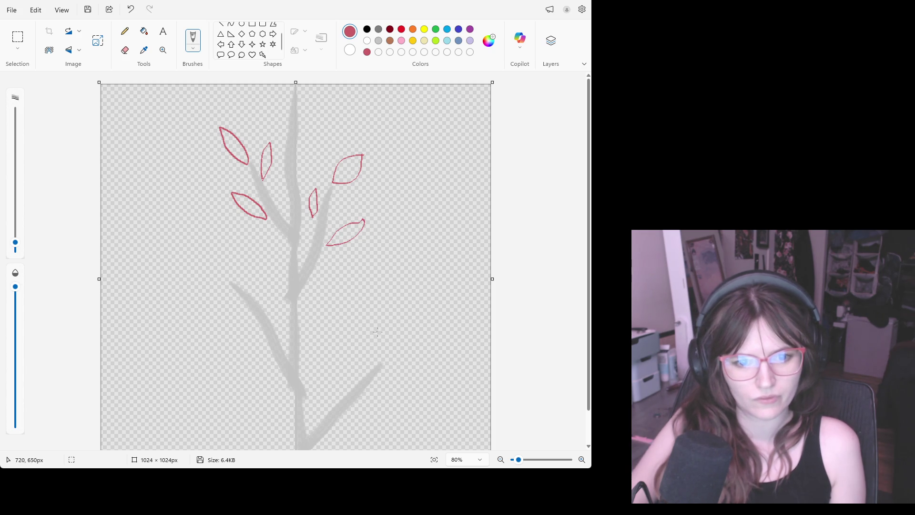
{"action": "left_click_drag", "start_coordinate": [383, 360], "coordinate": [420, 316]}
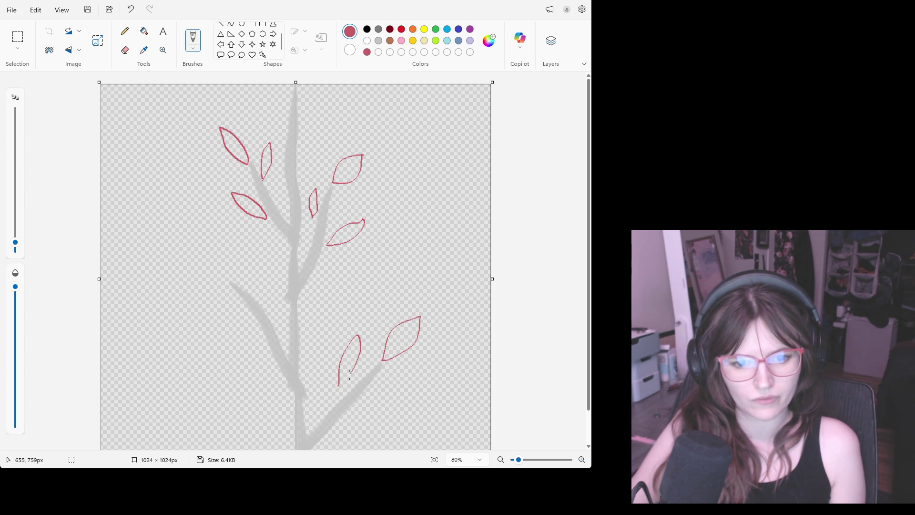
{"action": "key", "text": "ctrl+z"}
{"action": "key", "text": "ctrl+z"}
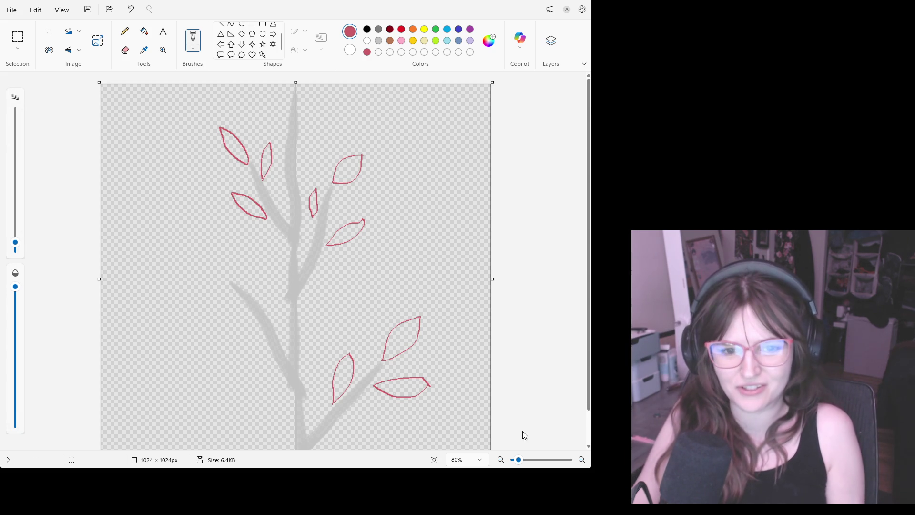
{"action": "scroll", "coordinate": [234, 257], "scroll_direction": "down", "scroll_amount": 1}
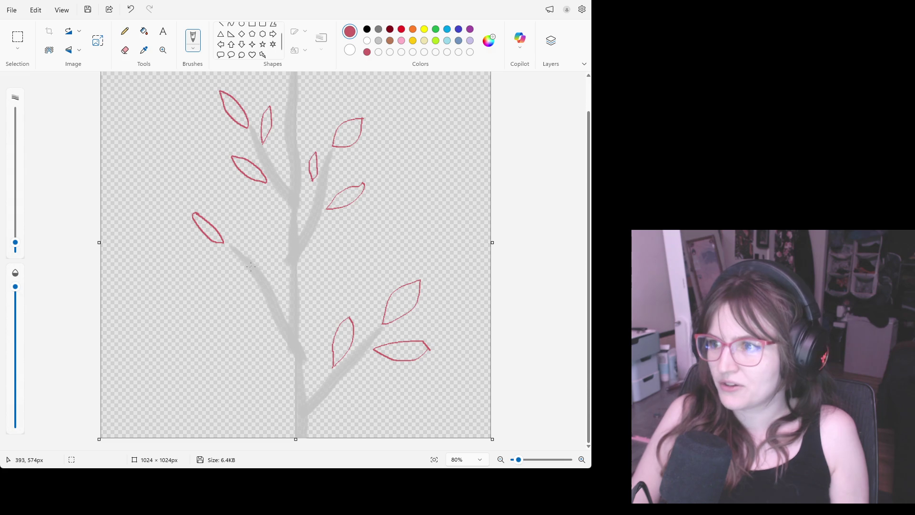
Outline red leaves along the left branch and at the top of the trunk
{"action": "left_click_drag", "start_coordinate": [261, 265], "coordinate": [266, 223]}
{"action": "key", "text": "ctrl+z"}
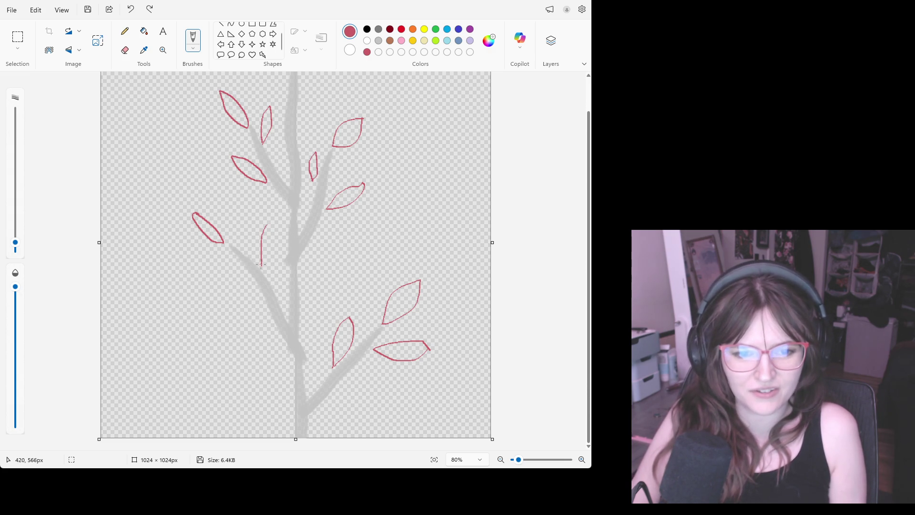
{"action": "mouse_move", "coordinate": [243, 241]}
{"action": "left_mouse_down"}
{"action": "mouse_move", "coordinate": [244, 206]}
{"action": "mouse_move", "coordinate": [249, 253]}
{"action": "left_mouse_up"}
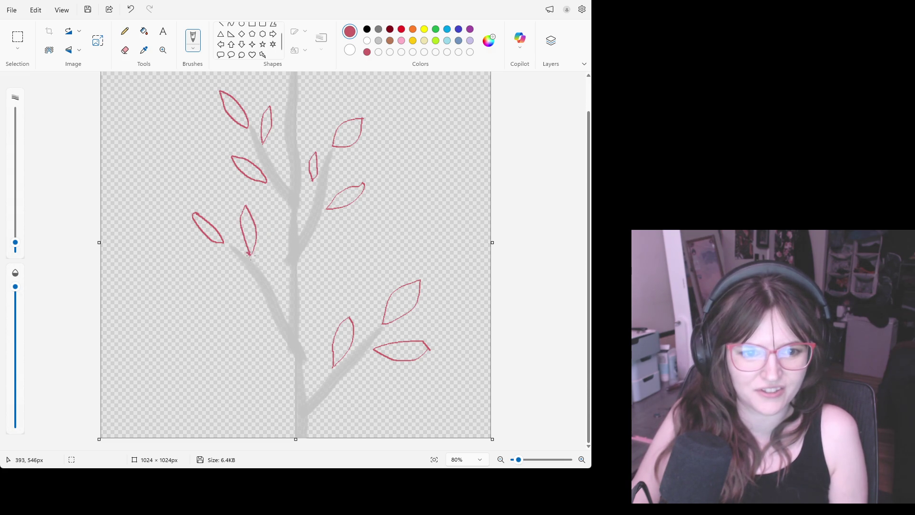
{"action": "left_click_drag", "start_coordinate": [257, 295], "coordinate": [221, 274]}
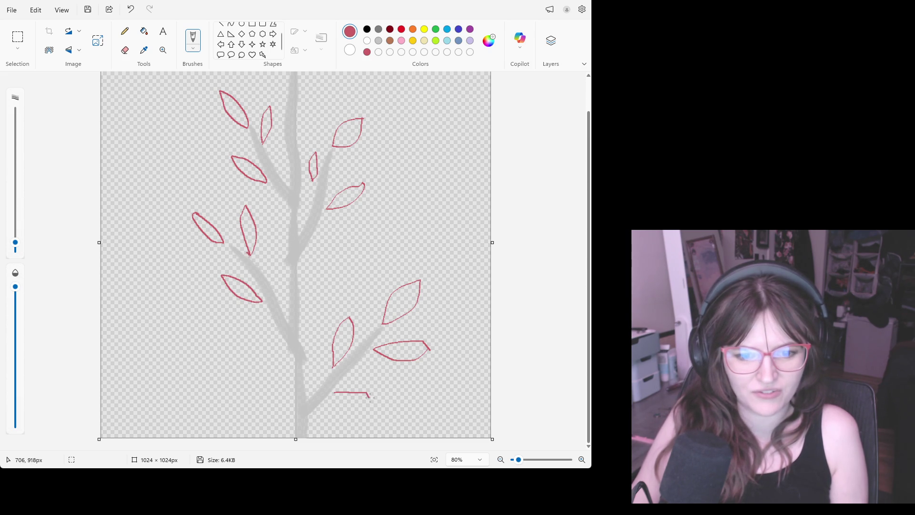
{"action": "key", "text": "ctrl+z"}
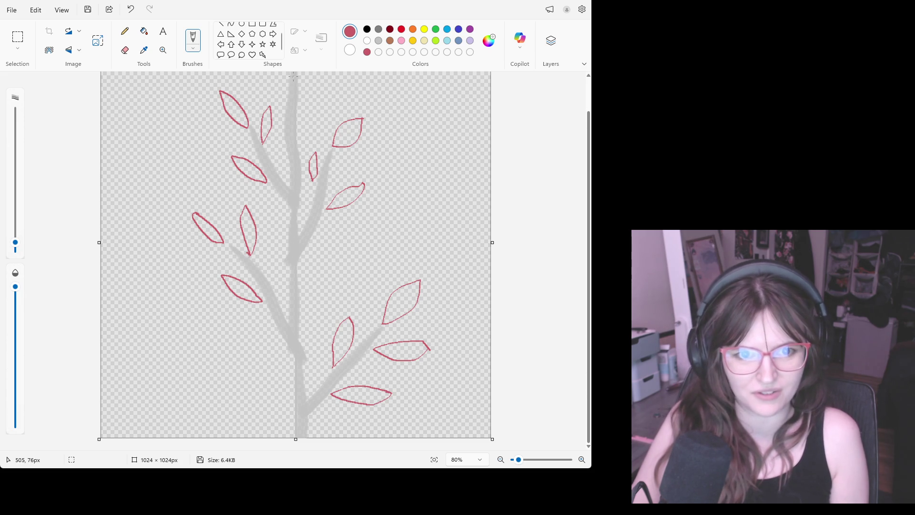
{"action": "left_click_drag", "start_coordinate": [292, 106], "coordinate": [283, 72]}
{"action": "key", "text": "ctrl+z"}
{"action": "left_click_drag", "start_coordinate": [287, 72], "coordinate": [295, 91]}
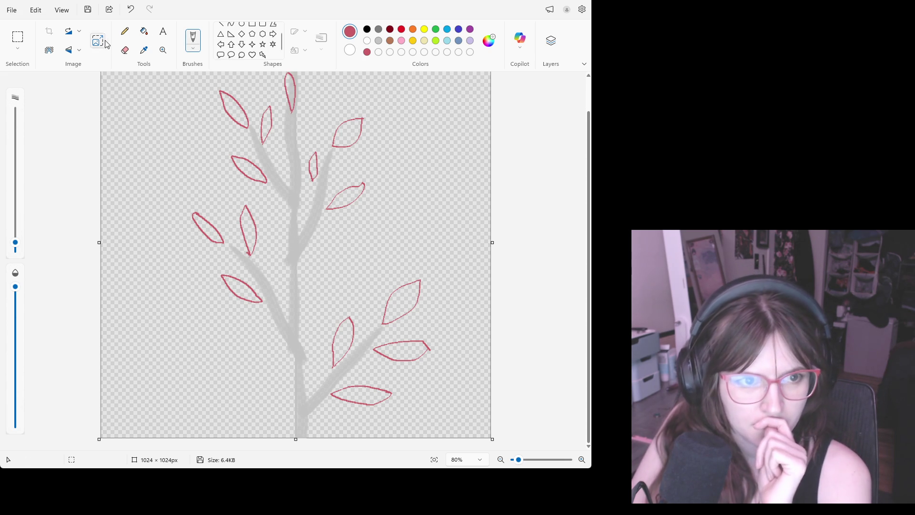
{"action": "left_click", "coordinate": [143, 31]}
Fill every leaf outline around the branch solid pink-red with the Fill bucket
{"action": "left_click", "coordinate": [227, 101]}
{"action": "left_click", "coordinate": [267, 118]}
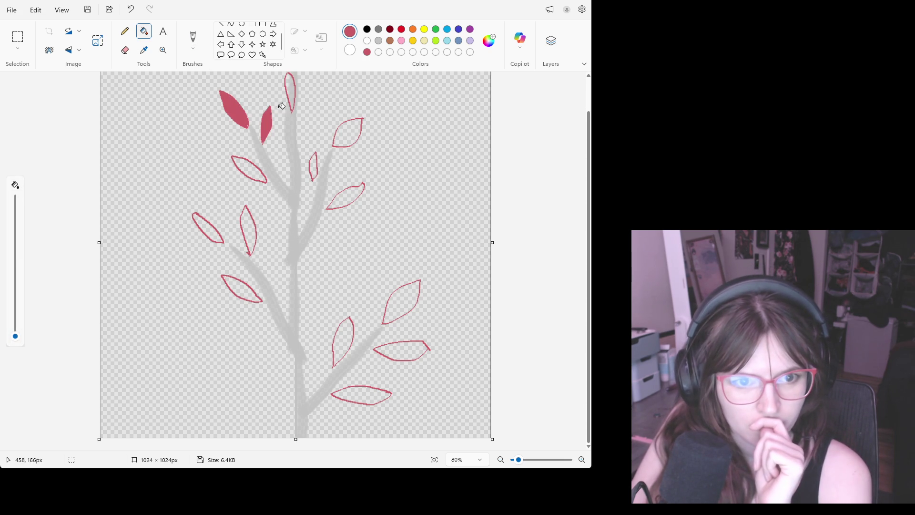
{"action": "left_click", "coordinate": [350, 131]}
{"action": "left_click", "coordinate": [358, 191]}
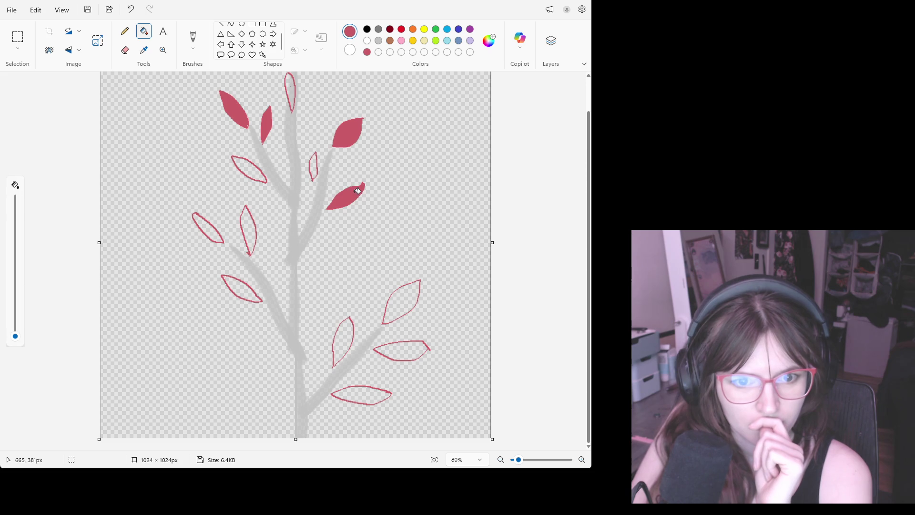
{"action": "left_click", "coordinate": [250, 169]}
{"action": "left_click", "coordinate": [248, 229]}
{"action": "left_click", "coordinate": [208, 228]}
{"action": "left_click", "coordinate": [248, 285]}
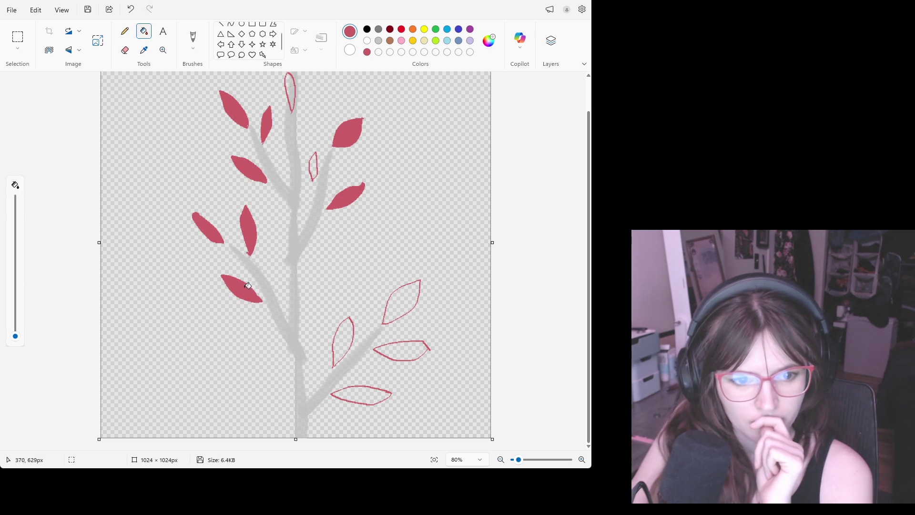
{"action": "left_click", "coordinate": [402, 301]}
{"action": "left_click", "coordinate": [403, 350]}
{"action": "left_click", "coordinate": [375, 394]}
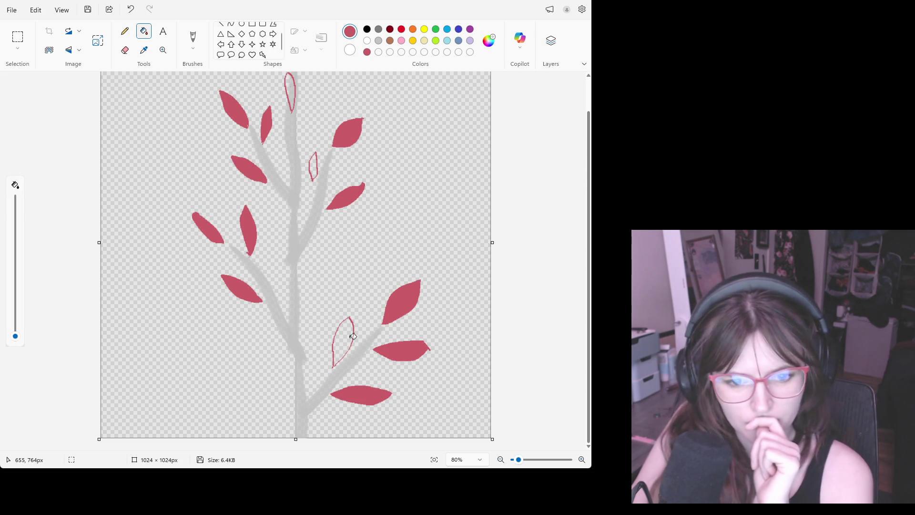
{"action": "left_click", "coordinate": [351, 337]}
{"action": "left_click", "coordinate": [313, 166]}
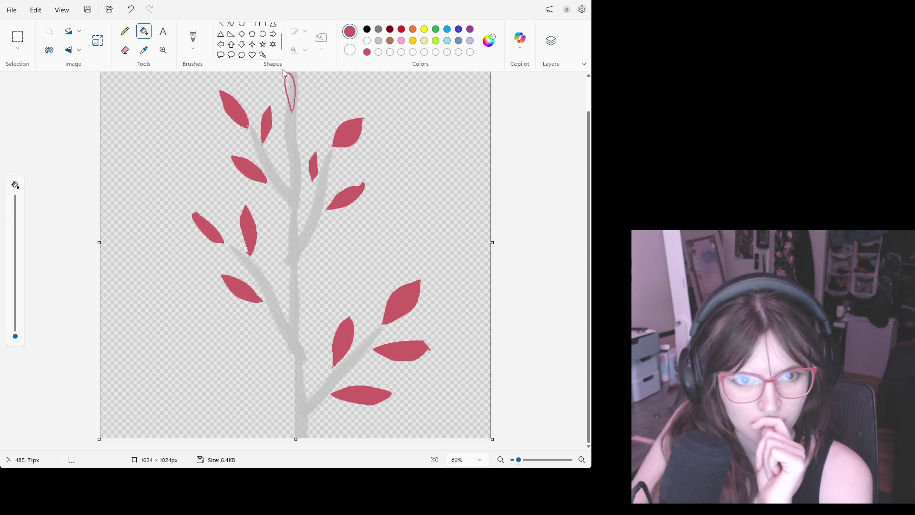
Paint in the top leaf at the branch tip with an enlarged brush
{"action": "left_click", "coordinate": [192, 39]}
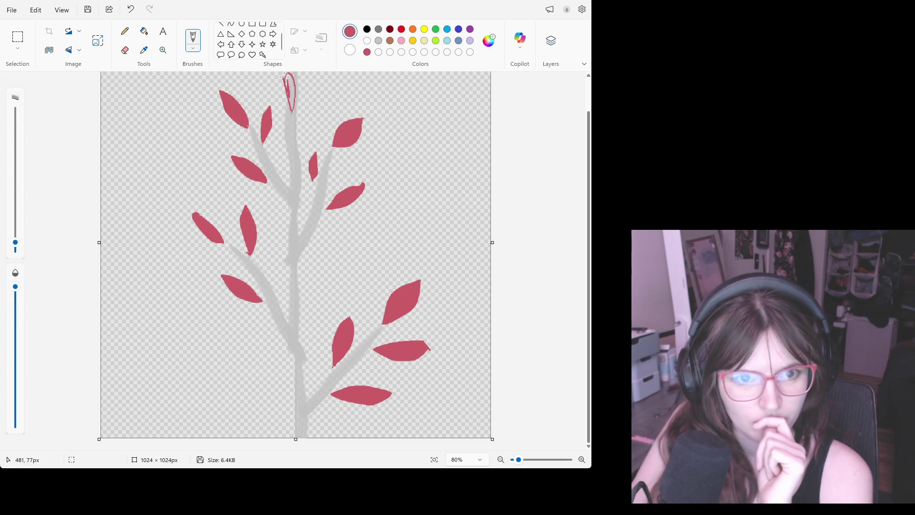
{"action": "key", "text": "ctrl+plus"}
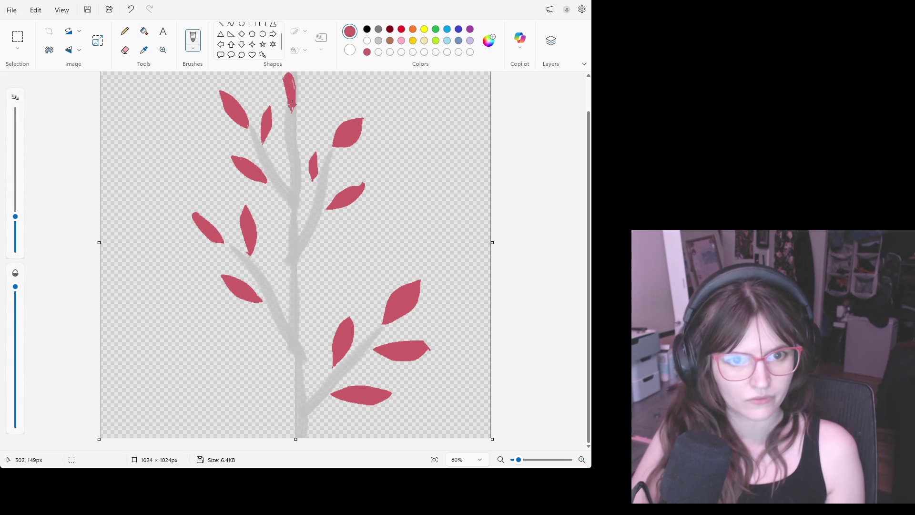
{"action": "left_click_drag", "start_coordinate": [288, 97], "coordinate": [288, 104]}
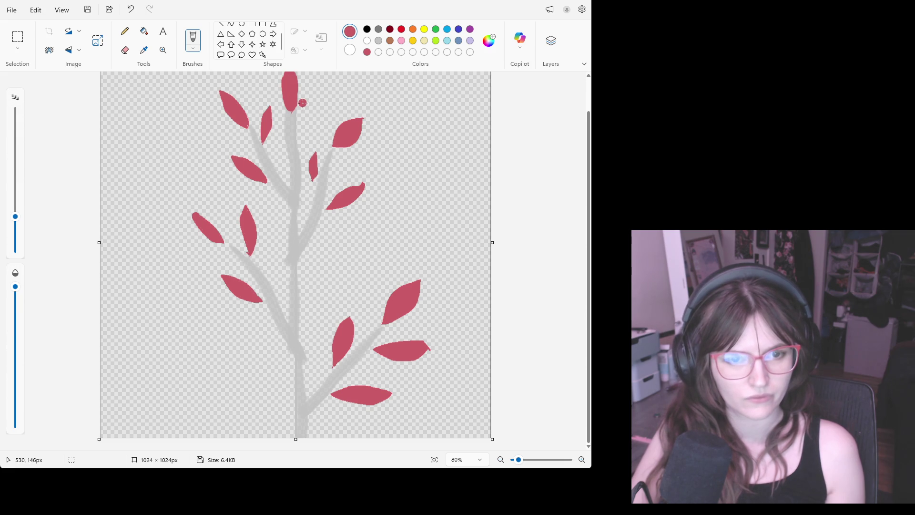
{"action": "left_click", "coordinate": [124, 48]}
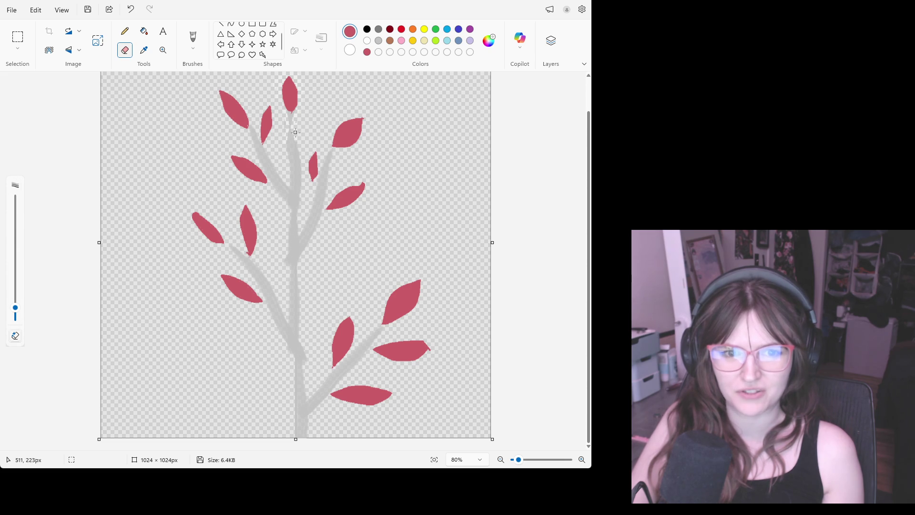
{"action": "left_click_drag", "start_coordinate": [290, 116], "coordinate": [288, 78]}
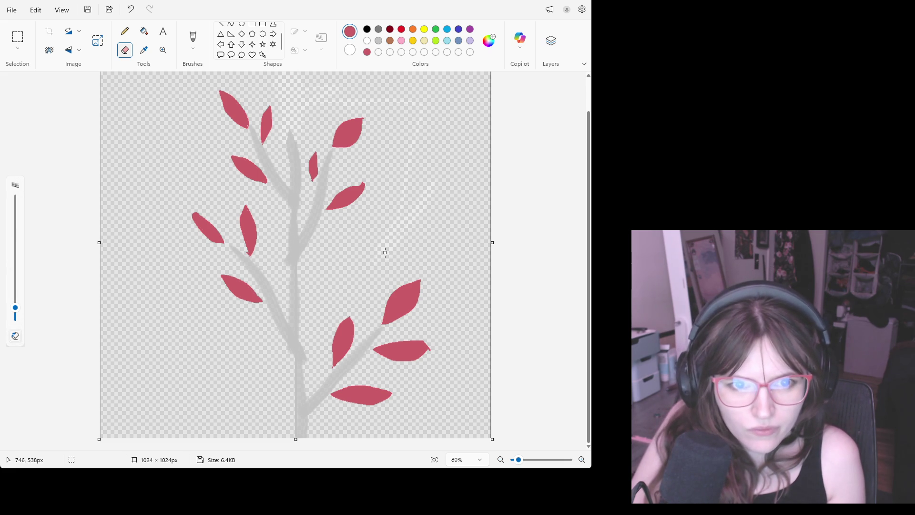
{"action": "scroll", "coordinate": [300, 125], "scroll_direction": "up", "scroll_amount": 1}
{"action": "left_click_drag", "start_coordinate": [297, 115], "coordinate": [295, 110]}
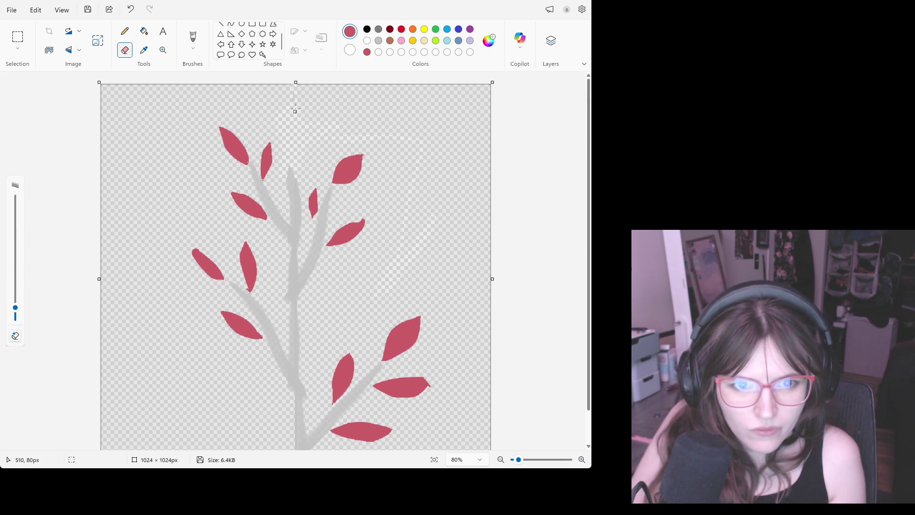
{"action": "left_click", "coordinate": [144, 50]}
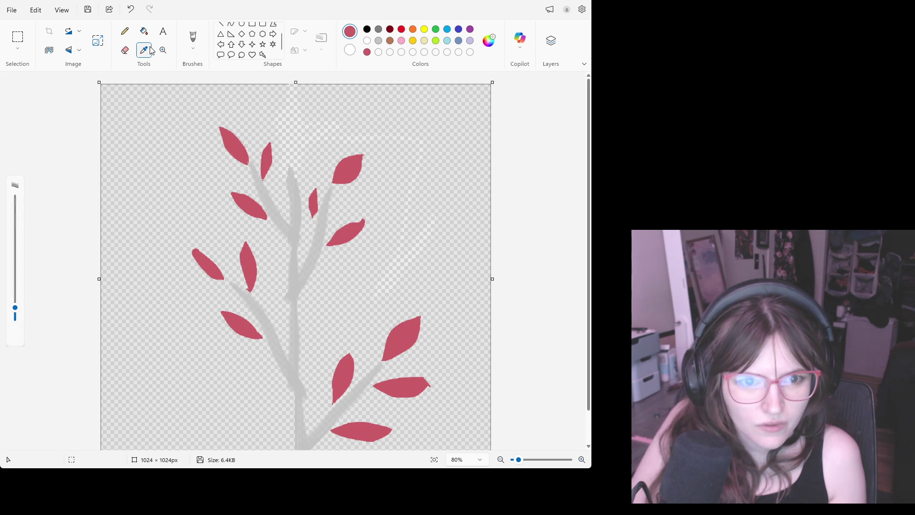
{"action": "left_click", "coordinate": [295, 127]}
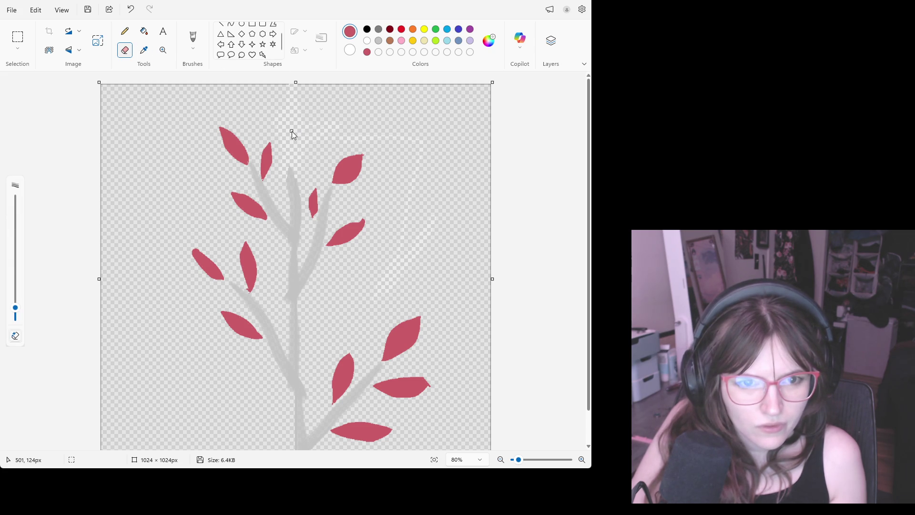
{"action": "left_click", "coordinate": [146, 35]}
{"action": "left_click", "coordinate": [221, 100]}
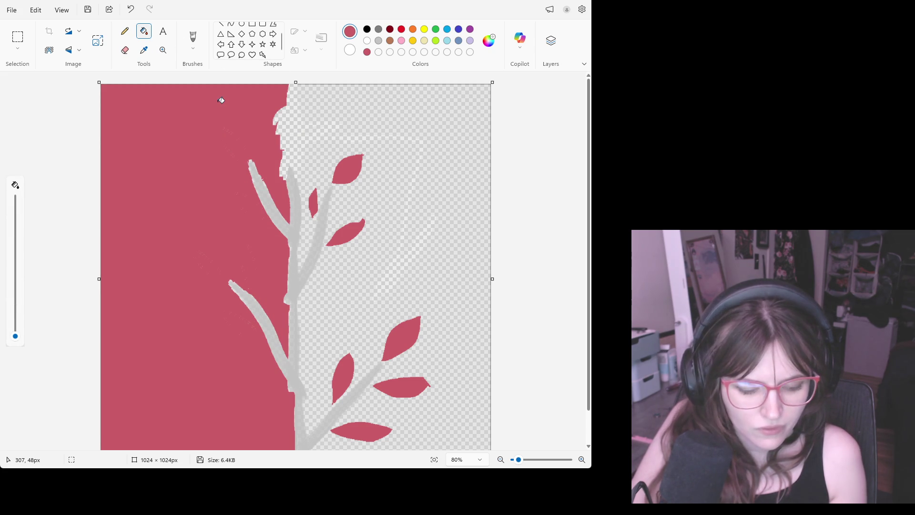
{"action": "key", "text": "ctrl+z"}
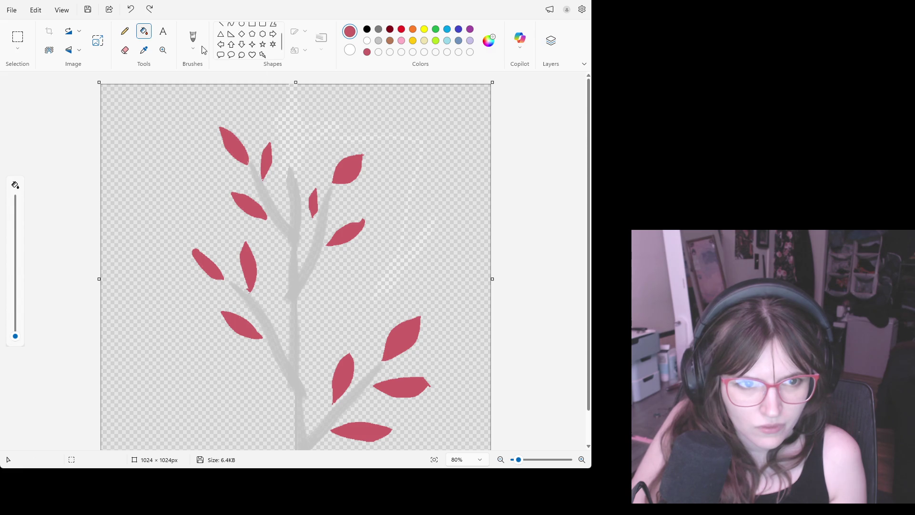
{"action": "left_click", "coordinate": [551, 43]}
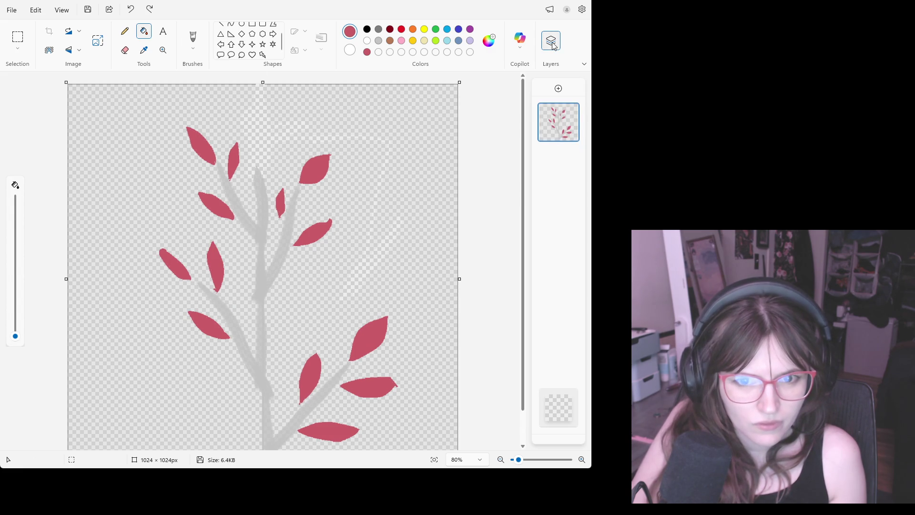
{"action": "left_click", "coordinate": [551, 43]}
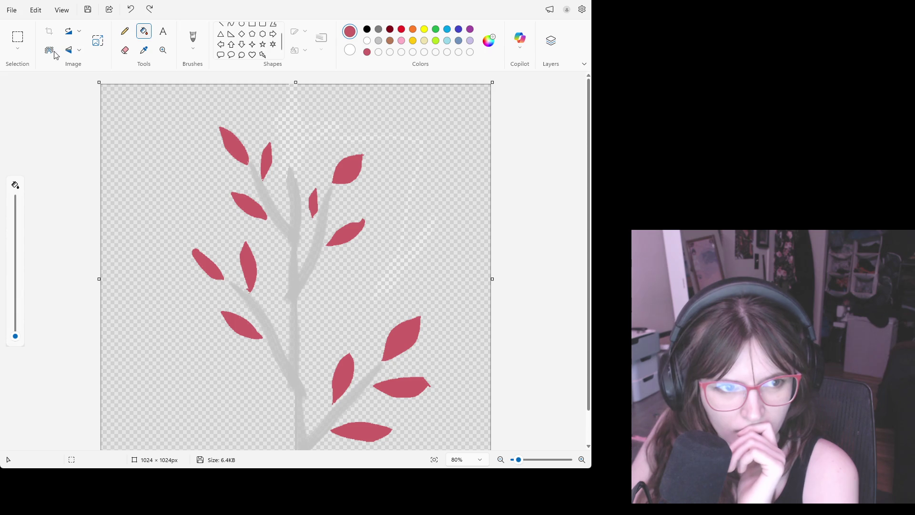
{"action": "key", "text": "ctrl+y"}
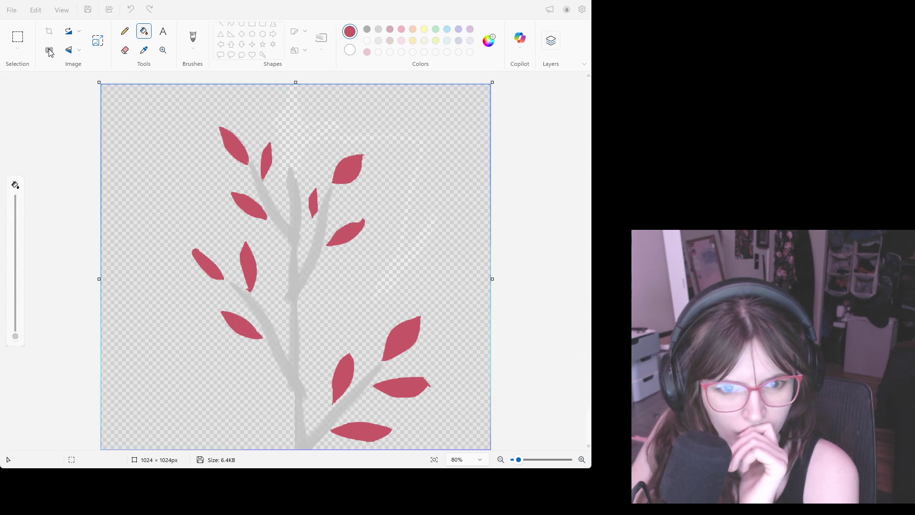
Step through undo/redo history to restore the taller branch with the side leaves filled red
{"action": "key", "text": "ctrl+y"}
{"action": "key", "text": "ctrl+y"}
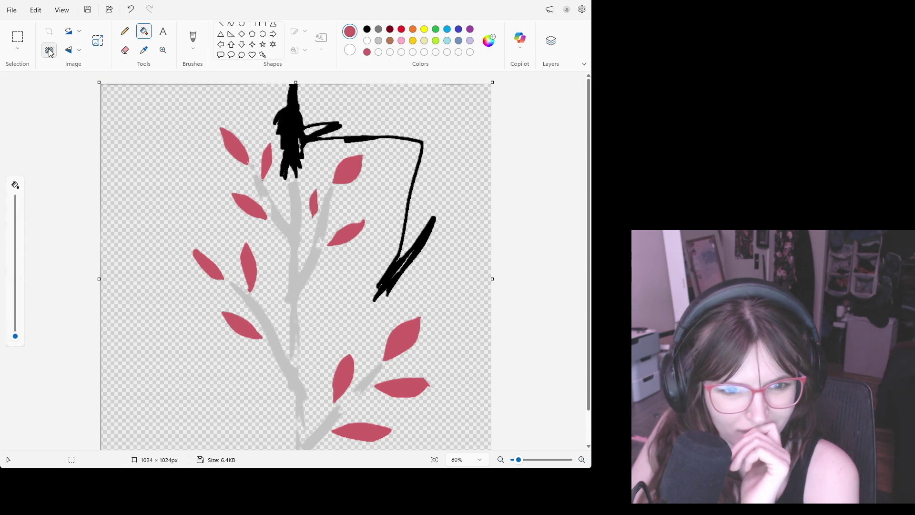
{"action": "key", "text": "ctrl+z"}
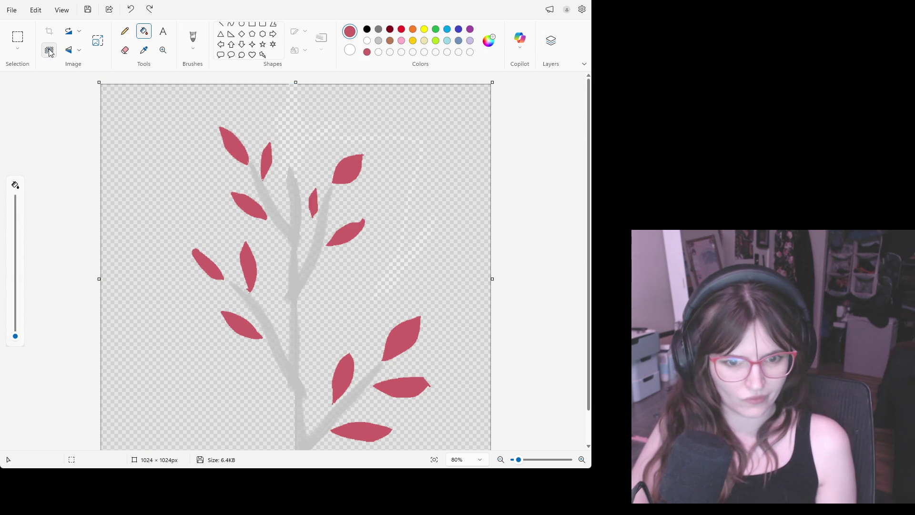
{"action": "key", "text": "ctrl+z"}
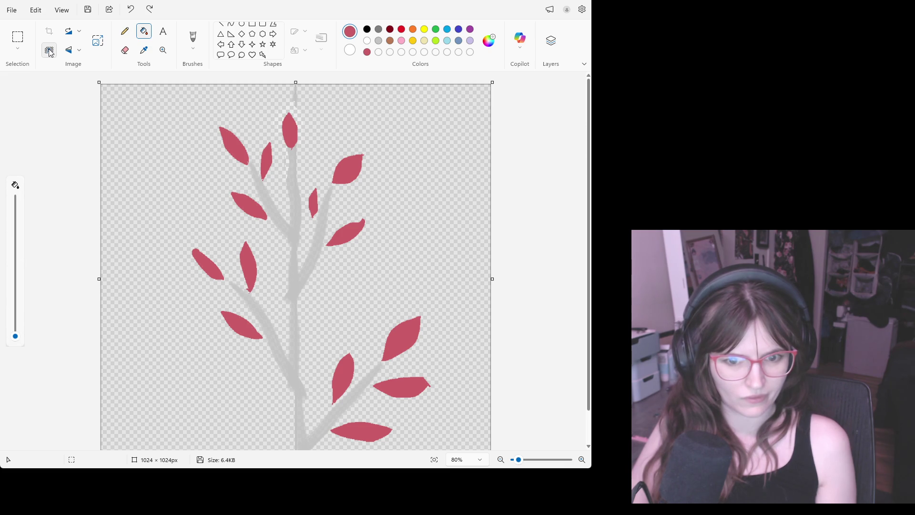
{"action": "key", "text": "ctrl+z"}
{"action": "key", "text": "ctrl+z"}
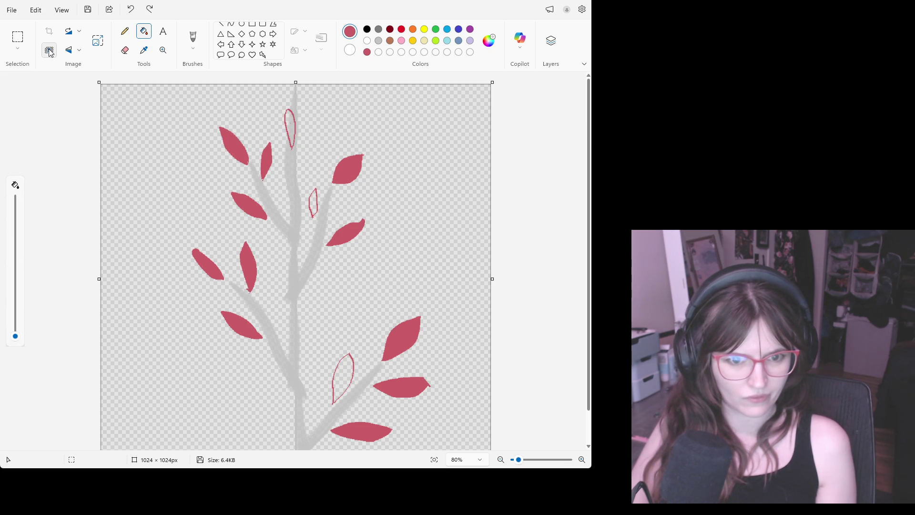
{"action": "key", "text": "ctrl+y"}
{"action": "key", "text": "ctrl+y"}
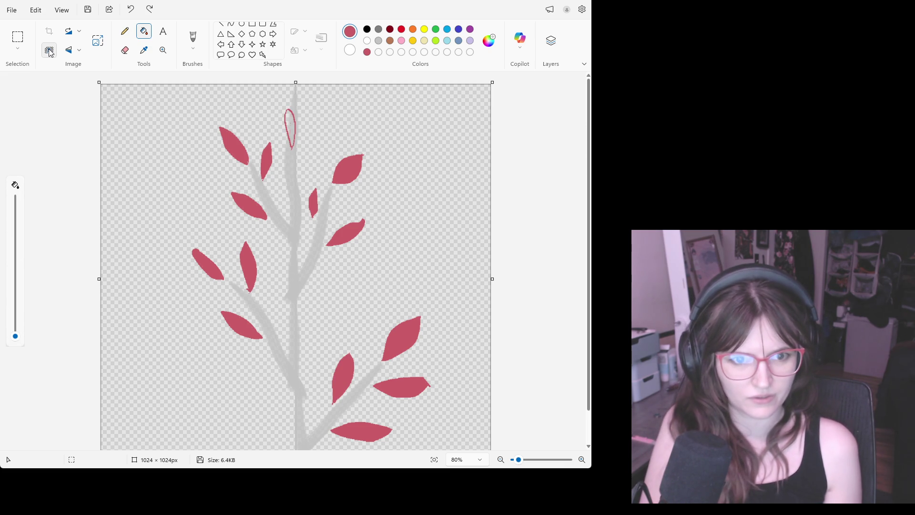
{"action": "key", "text": "ctrl+y"}
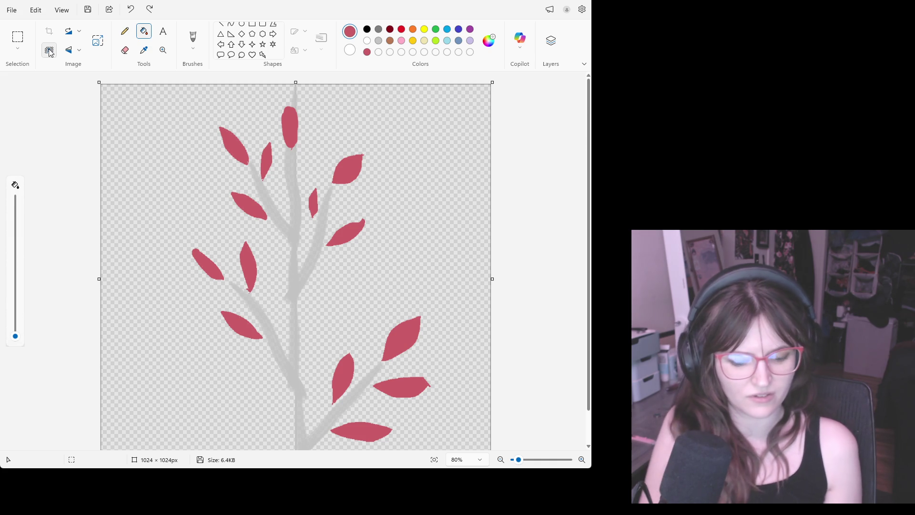
{"action": "key", "text": "ctrl+z"}
{"action": "key", "text": "ctrl+z"}
{"action": "key", "text": "ctrl+z"}
{"action": "key", "text": "ctrl+y"}
{"action": "key", "text": "ctrl+y"}
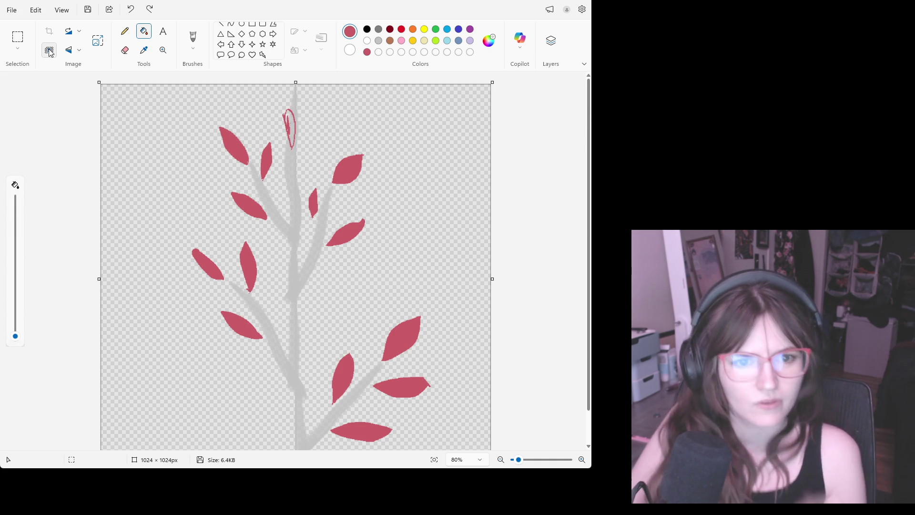
Sample the light grey branch colour from the canvas and get the Eraser ready
{"action": "left_click", "coordinate": [144, 49]}
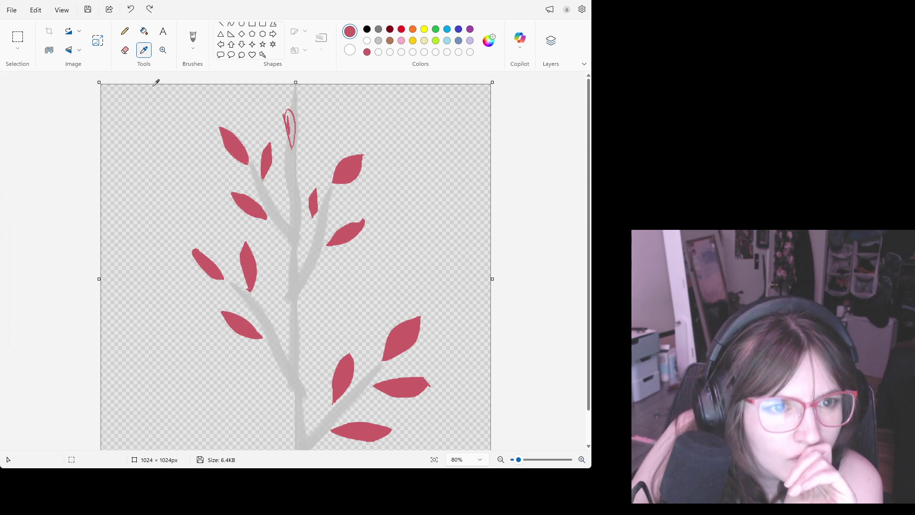
{"action": "left_click", "coordinate": [169, 147]}
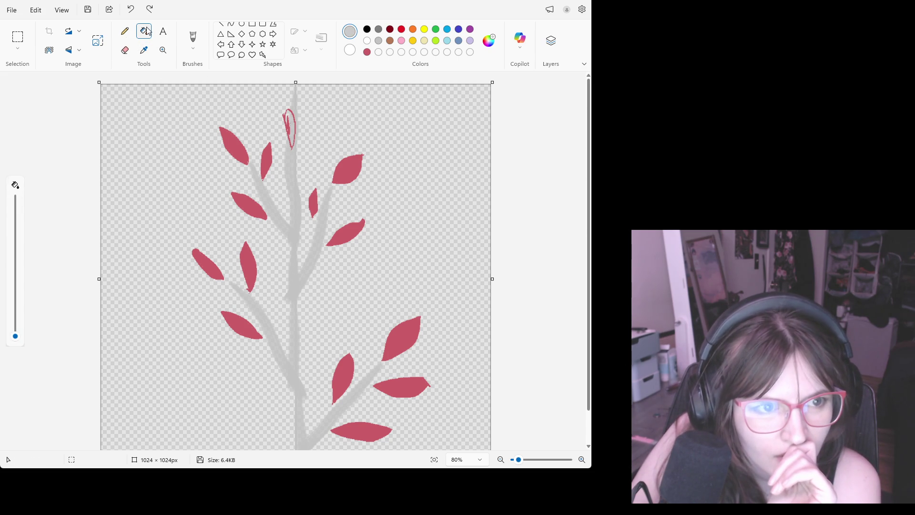
{"action": "left_click", "coordinate": [50, 50]}
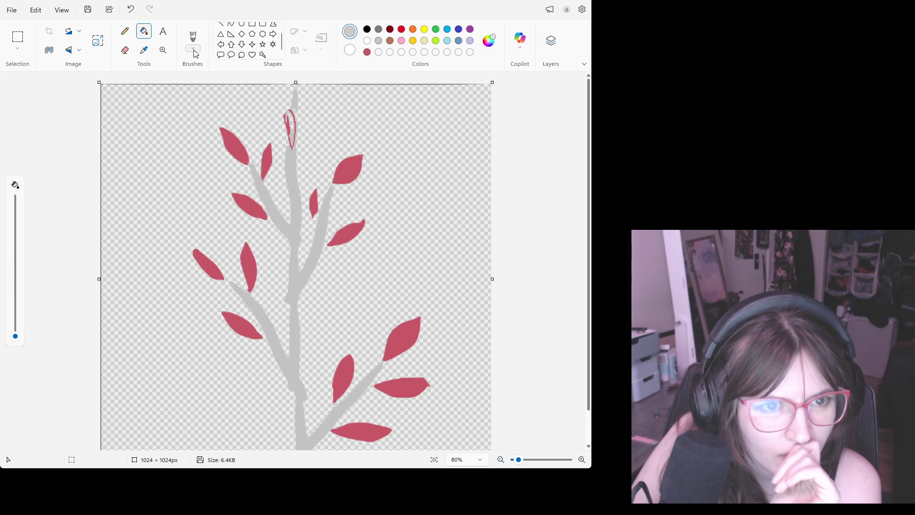
{"action": "left_click", "coordinate": [144, 50]}
{"action": "left_click", "coordinate": [170, 93]}
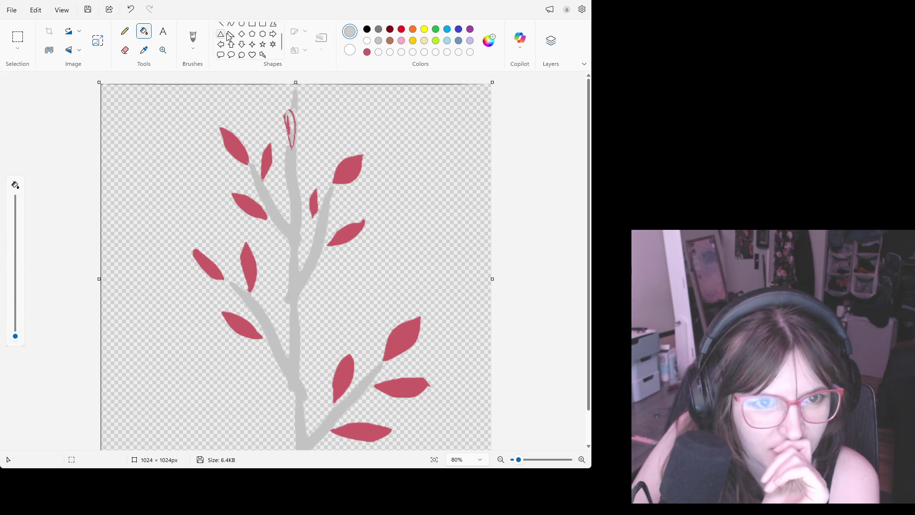
{"action": "left_click", "coordinate": [126, 49]}
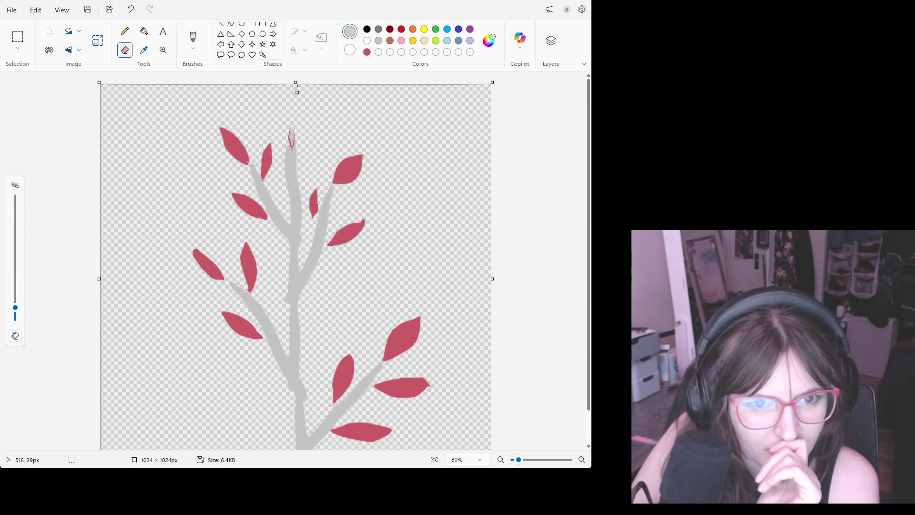
Erase the leftover red stroke at the branch tip and save the image
{"action": "left_click_drag", "start_coordinate": [299, 149], "coordinate": [288, 144]}
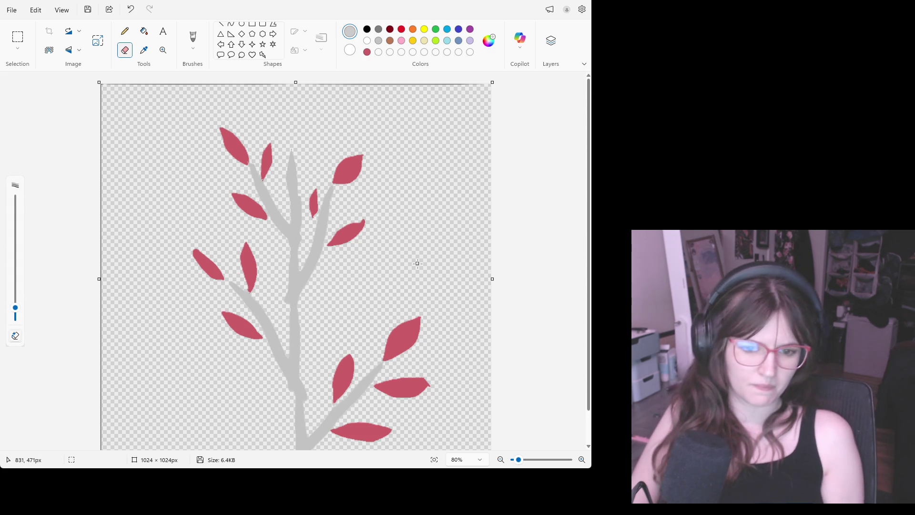
{"action": "key", "text": "ctrl+s"}
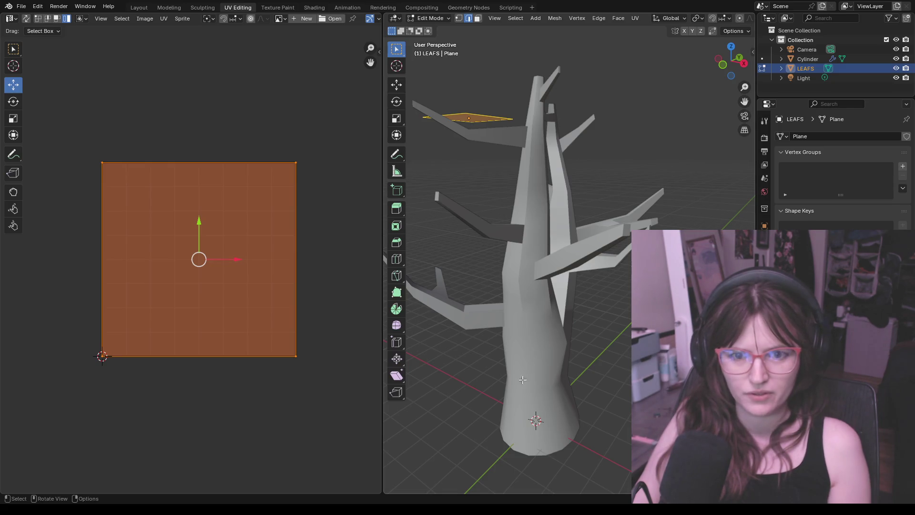
Show the leaf plane's material settings and link an image texture to its Base Color
{"action": "middle_click_drag", "start_coordinate": [496, 93], "coordinate": [457, 155]}
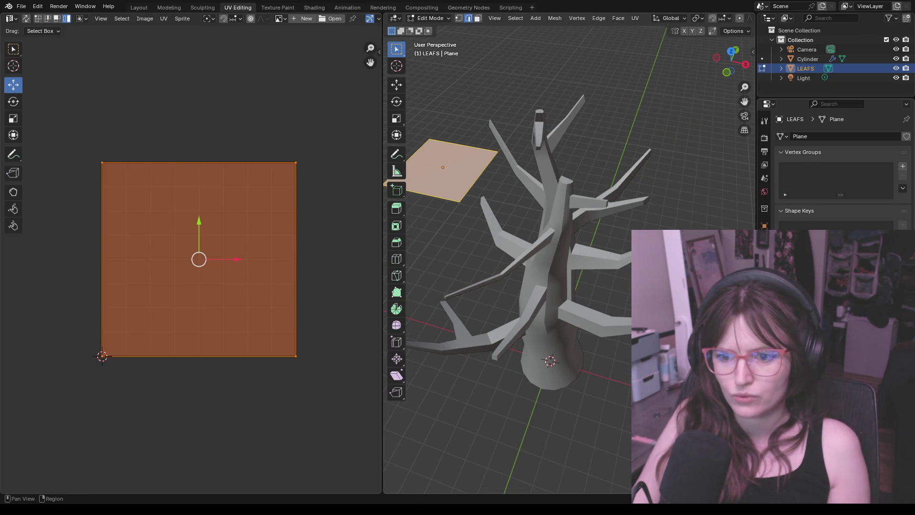
{"action": "left_click", "coordinate": [764, 313]}
{"action": "left_click", "coordinate": [851, 247]}
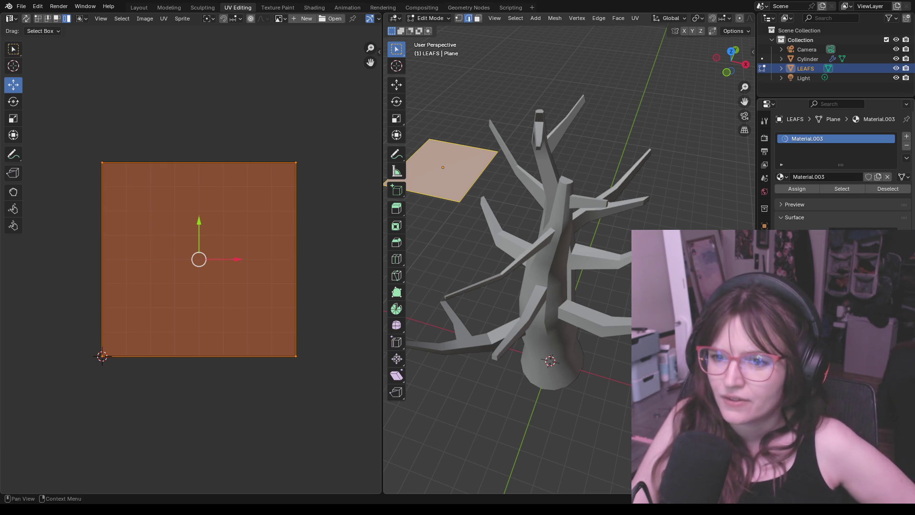
{"action": "left_click", "coordinate": [850, 247]}
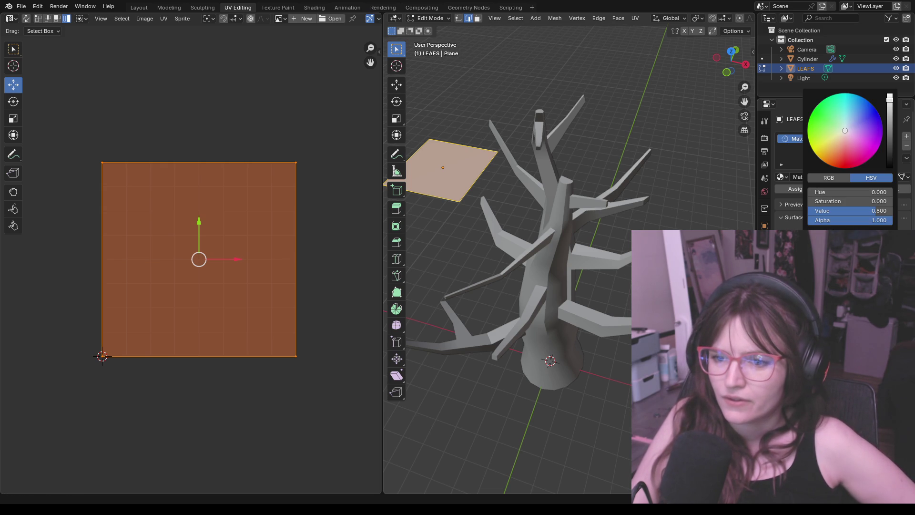
{"action": "left_click", "coordinate": [769, 261]}
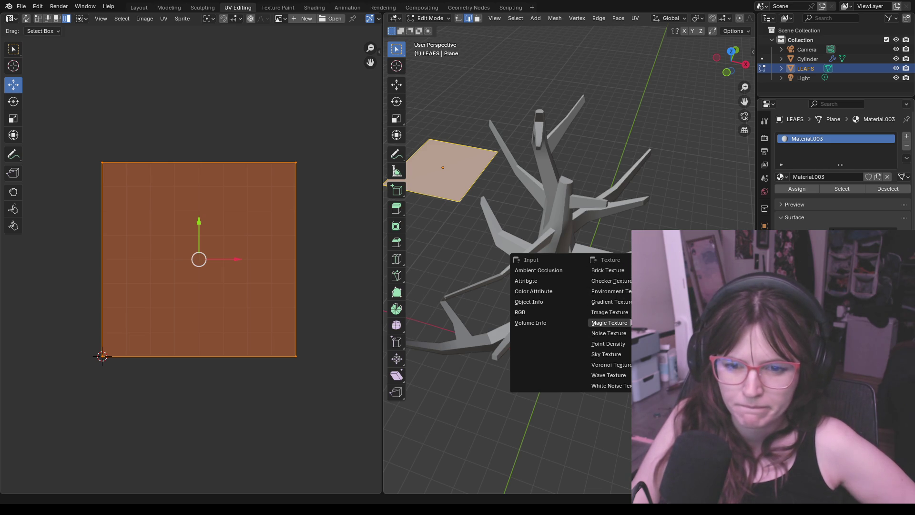
{"action": "left_click", "coordinate": [615, 313]}
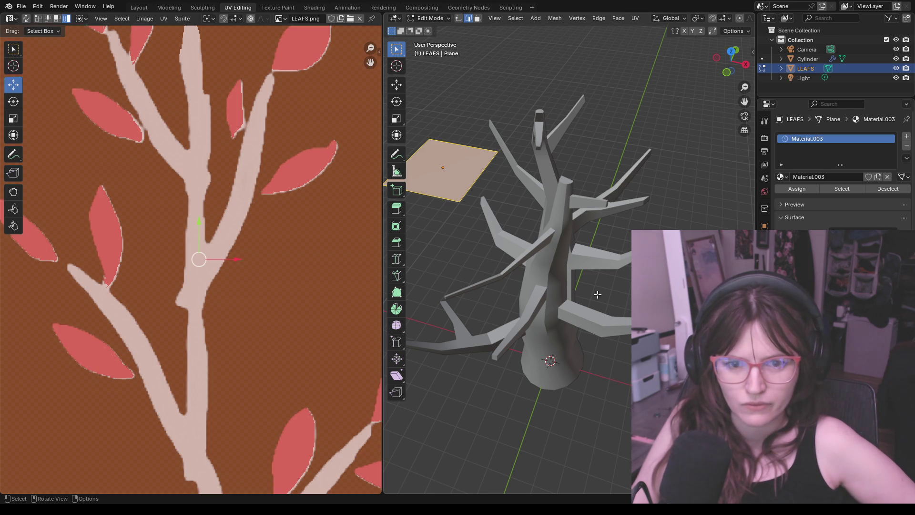
{"action": "scroll", "coordinate": [340, 220], "scroll_direction": "up", "scroll_amount": 2}
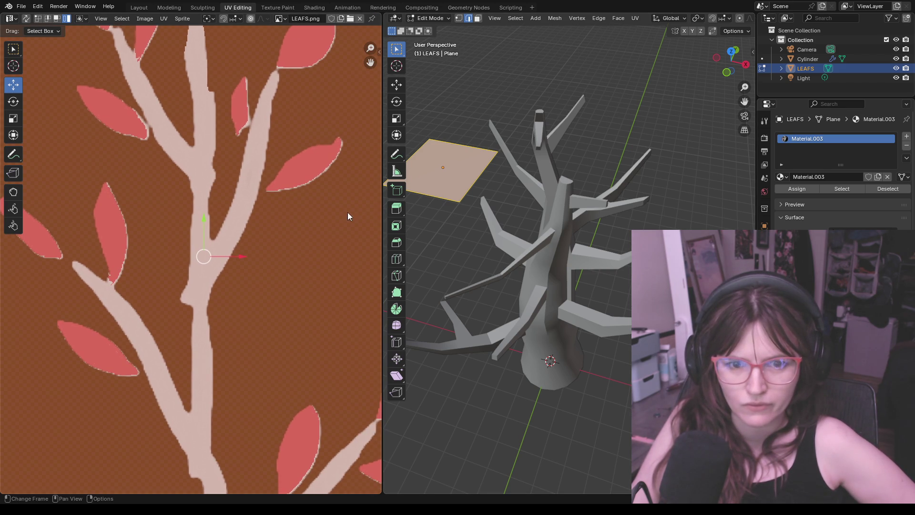
Clear the UV selection and deselect the leaf plane's face, orbiting to a low side view
{"action": "mouse_move", "coordinate": [450, 212]}
{"action": "middle_mouse_down"}
{"action": "mouse_move", "coordinate": [471, 212]}
{"action": "mouse_move", "coordinate": [501, 236]}
{"action": "middle_mouse_up"}
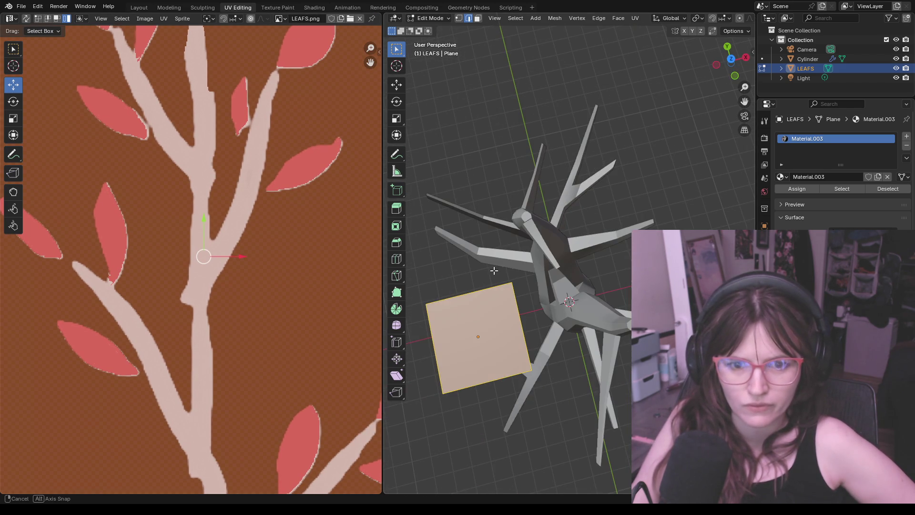
{"action": "scroll", "coordinate": [345, 241], "scroll_direction": "down", "scroll_amount": 3}
{"action": "scroll", "coordinate": [291, 260], "scroll_direction": "down", "scroll_amount": 3}
{"action": "left_click", "coordinate": [197, 276]}
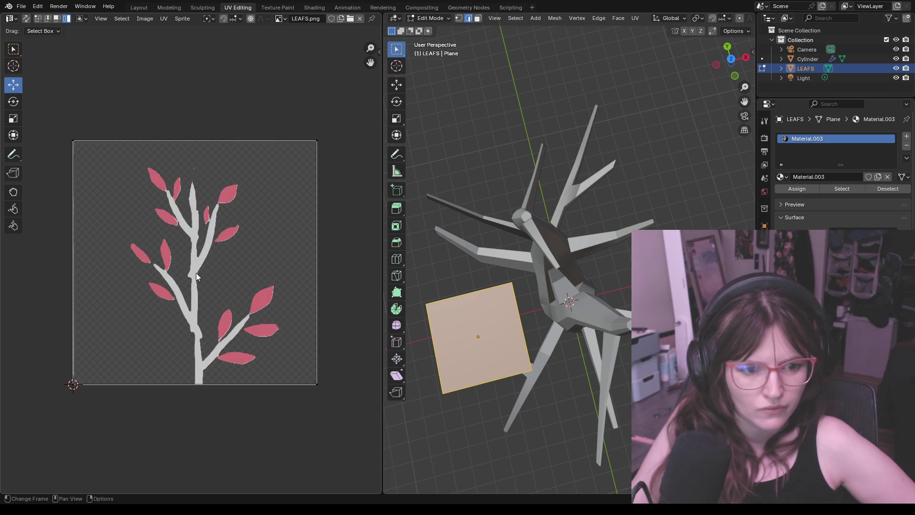
{"action": "key", "text": "alt+a"}
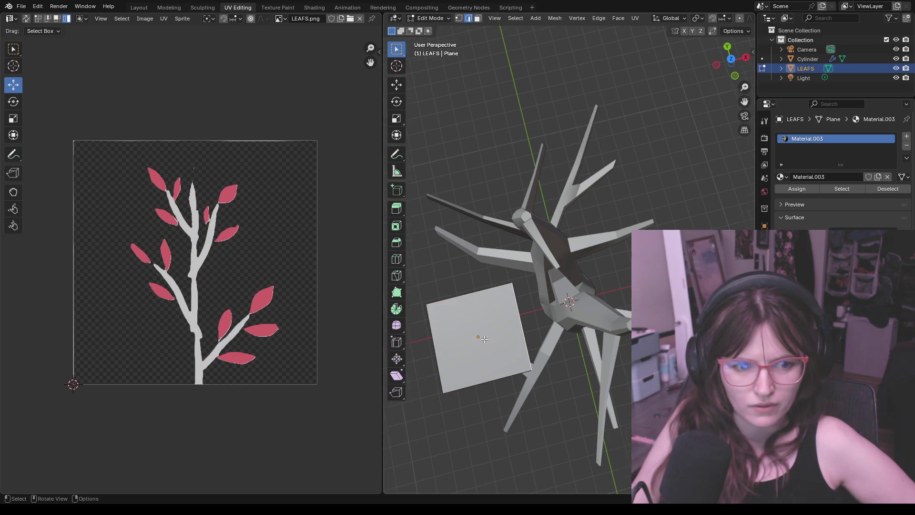
{"action": "middle_click_drag", "start_coordinate": [484, 339], "coordinate": [693, 30]}
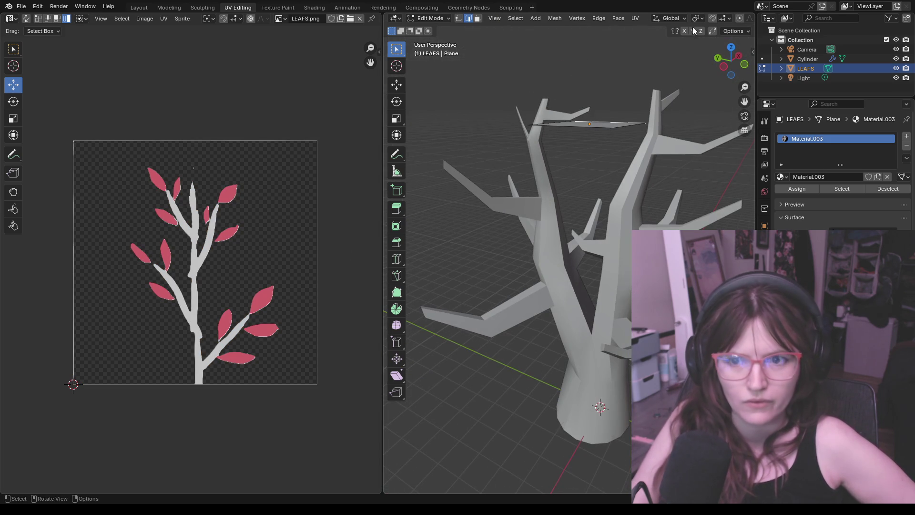